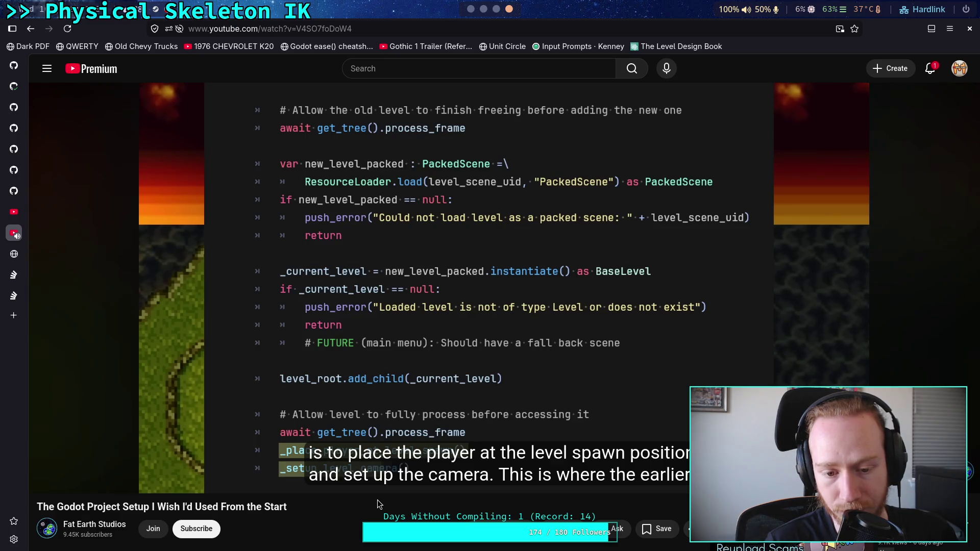
Step: Pause the setup video at 12:15 on the level-loading code, then resume playback
click(320, 484)
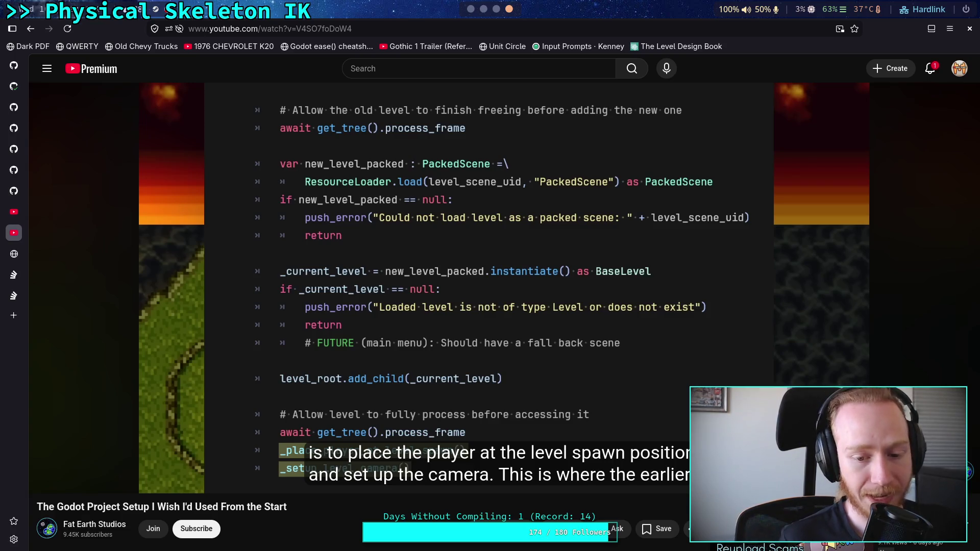
click(384, 242)
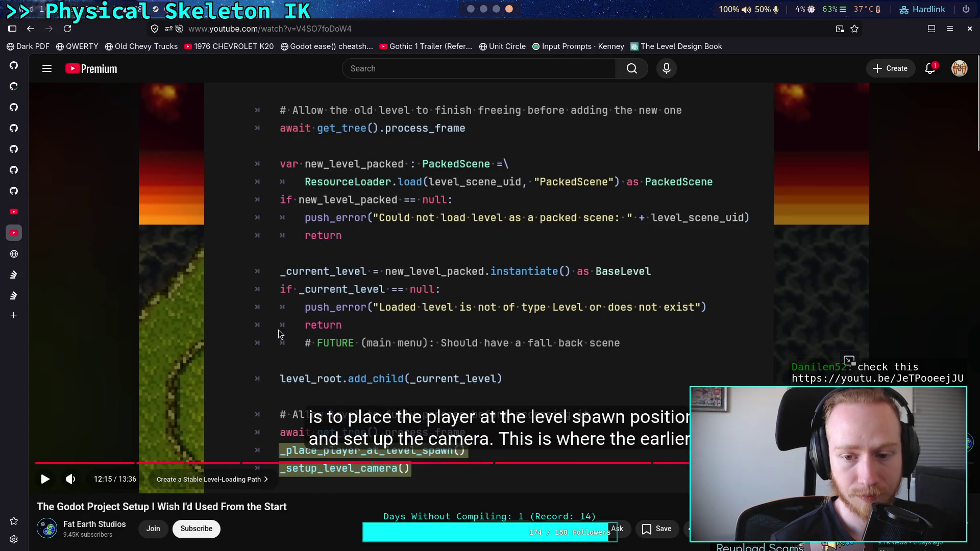
click(335, 294)
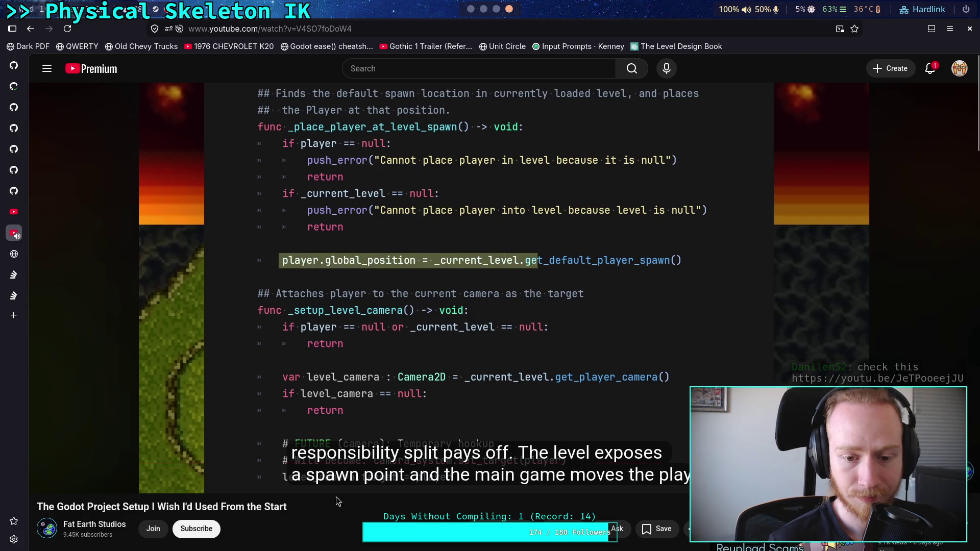
Step: Pause on the player spawn code at 12:21, then play on to the campfire demo at 12:32
click(236, 334)
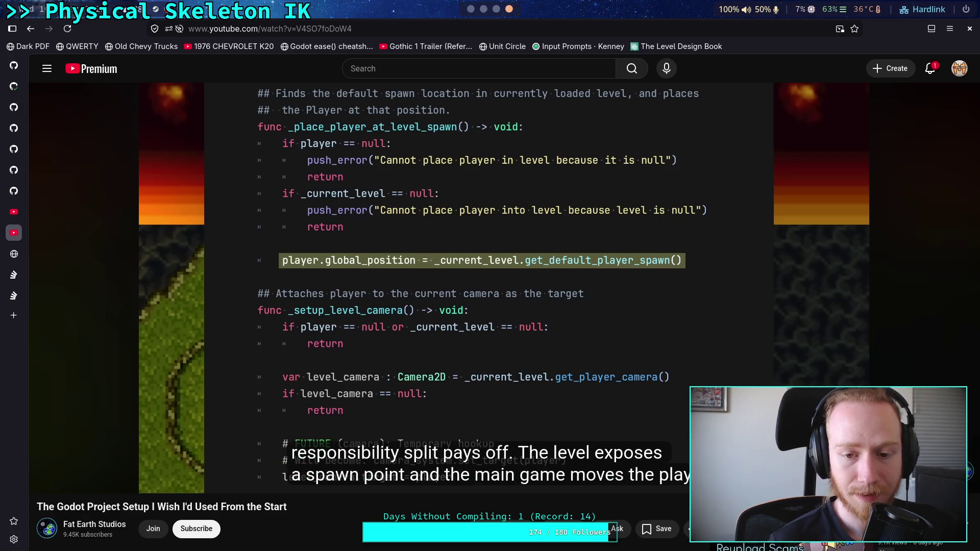
mouse_move(262, 332)
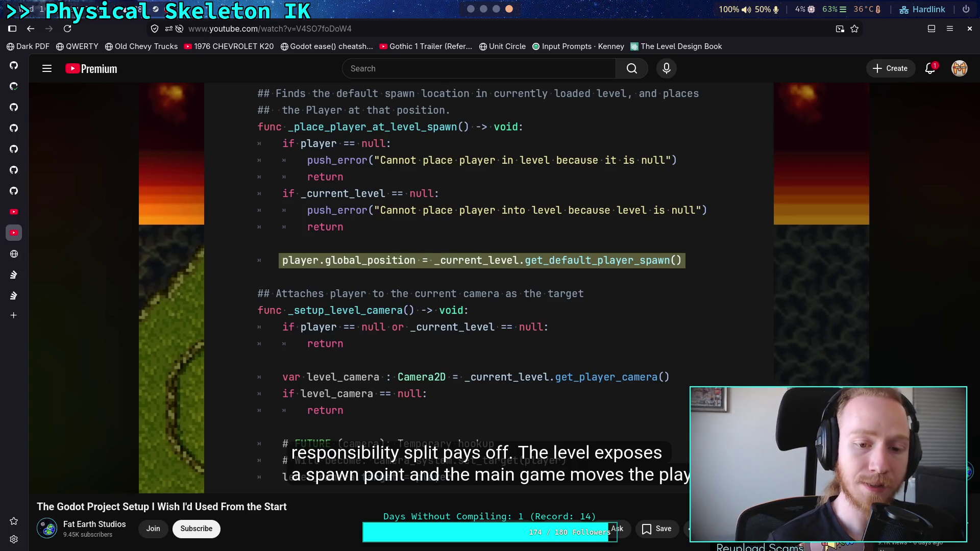
mouse_move(354, 264)
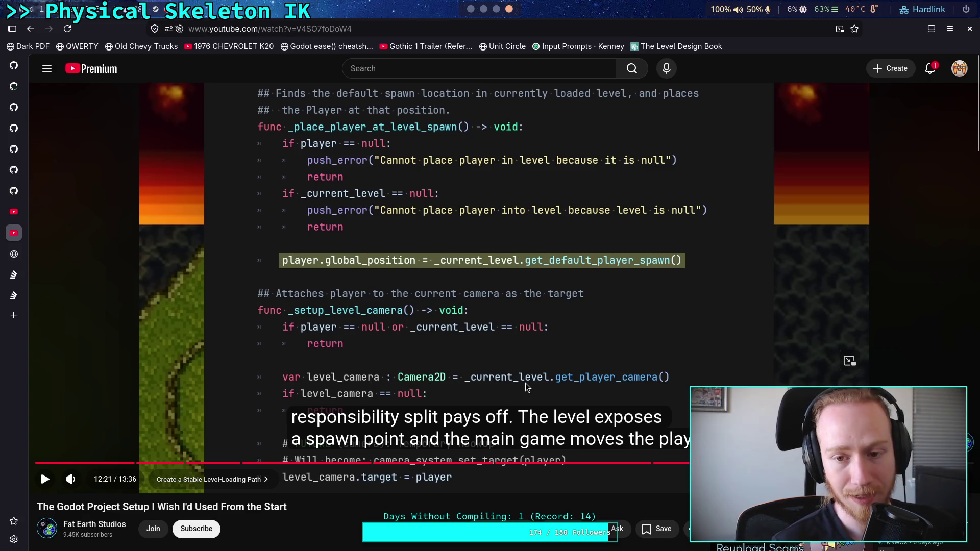
click(455, 367)
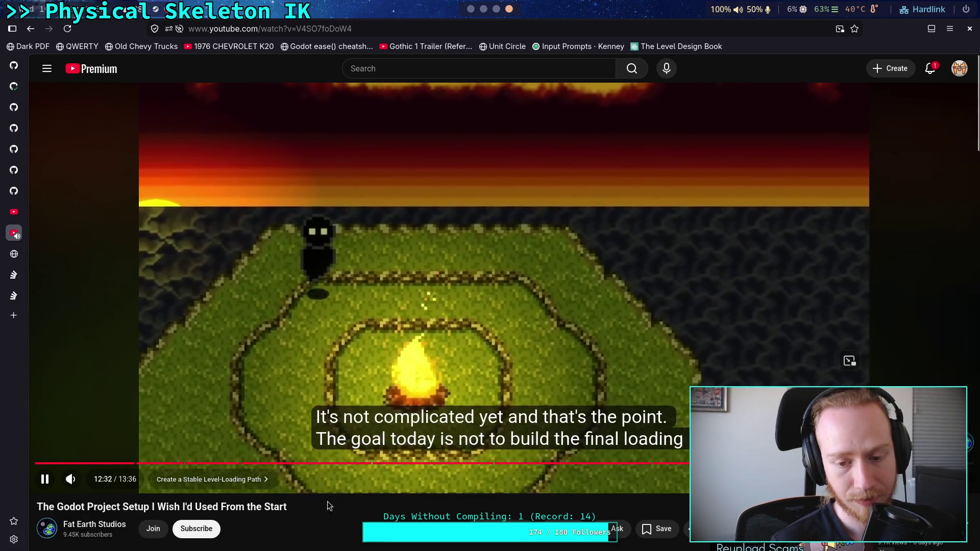
click(330, 383)
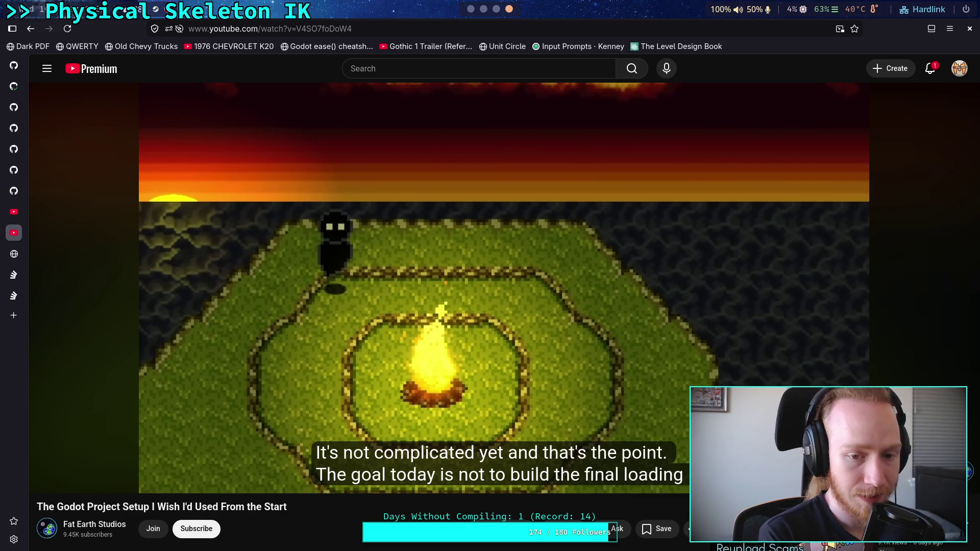
Step: Scrub the video back to 5:40, the Assign Responsibilities to Your Scenes chapter, and resume playing
click(247, 154)
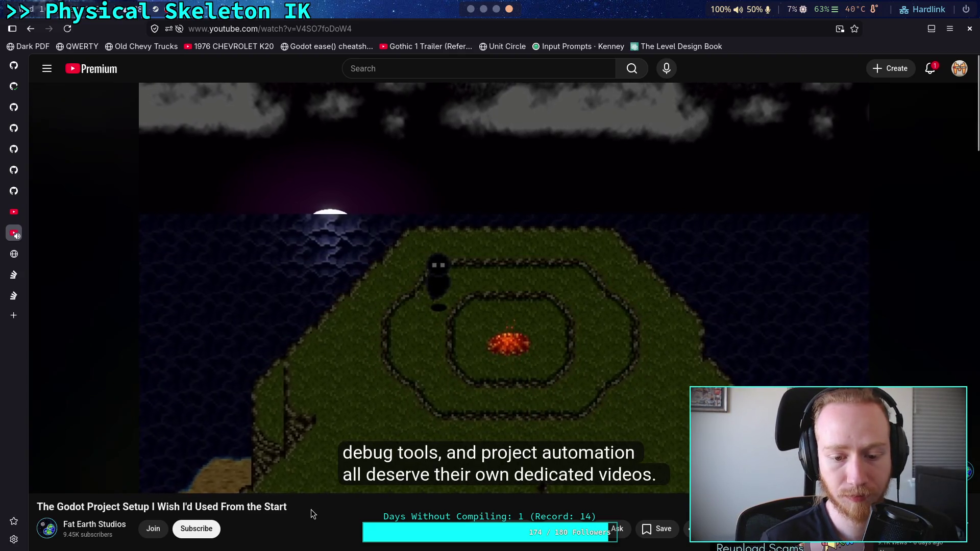
click(215, 406)
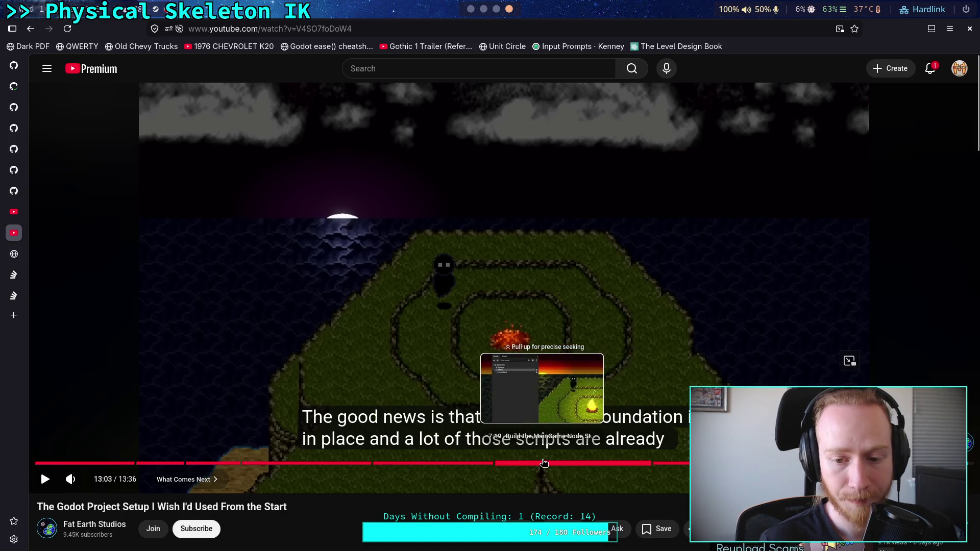
drag(544, 463, 571, 463)
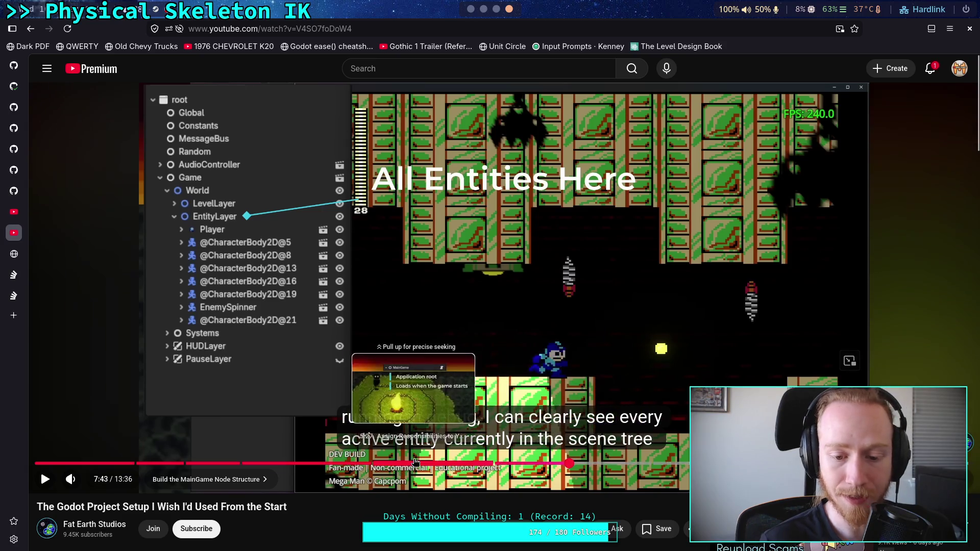
drag(412, 463, 428, 464)
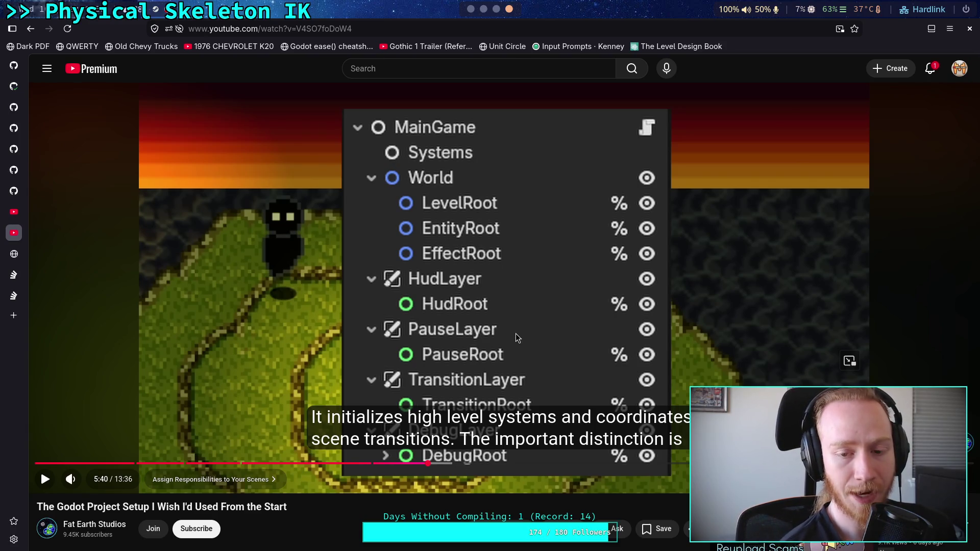
key(space)
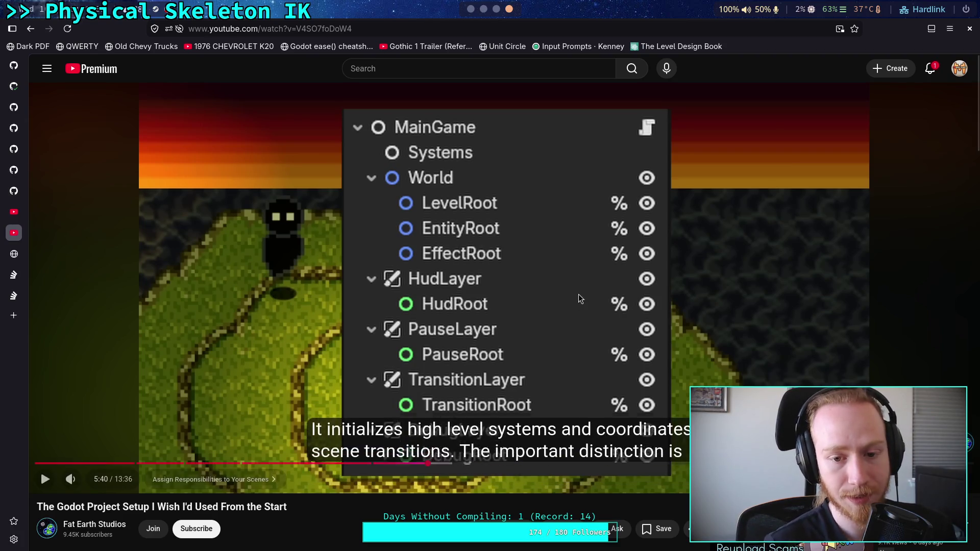
mouse_move(592, 294)
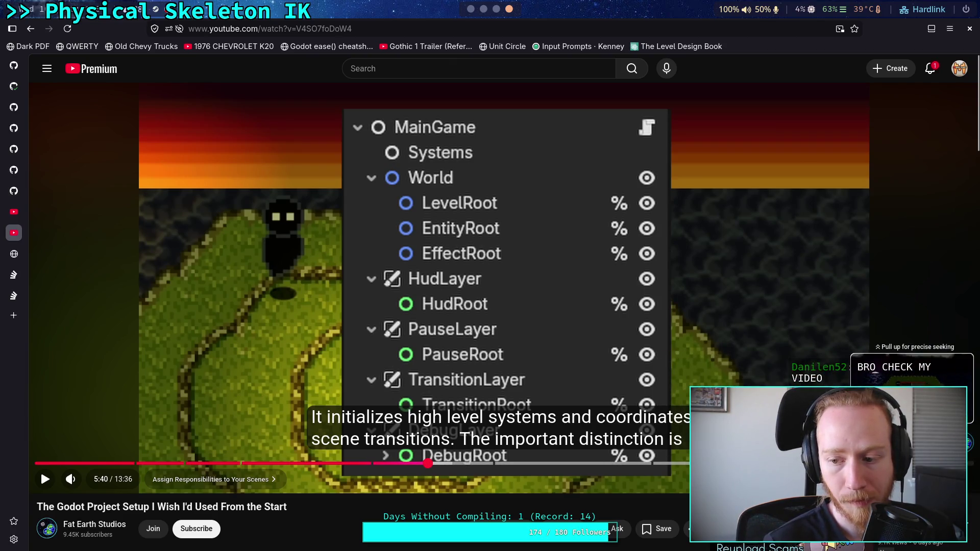
scroll(413, 490, down, 4)
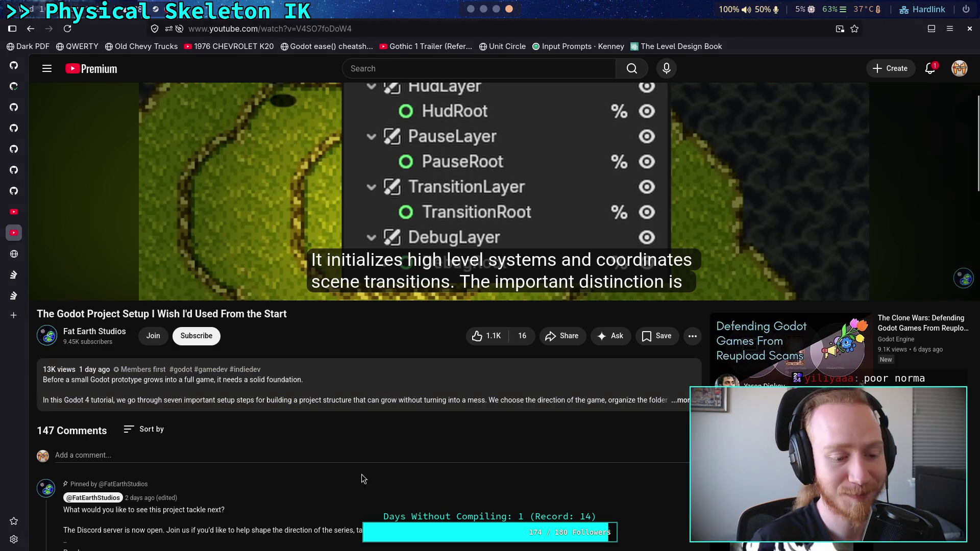
Step: Scroll to the 147 comments and start a new draft in the 'Add a comment...' box
scroll(362, 470, down, 5)
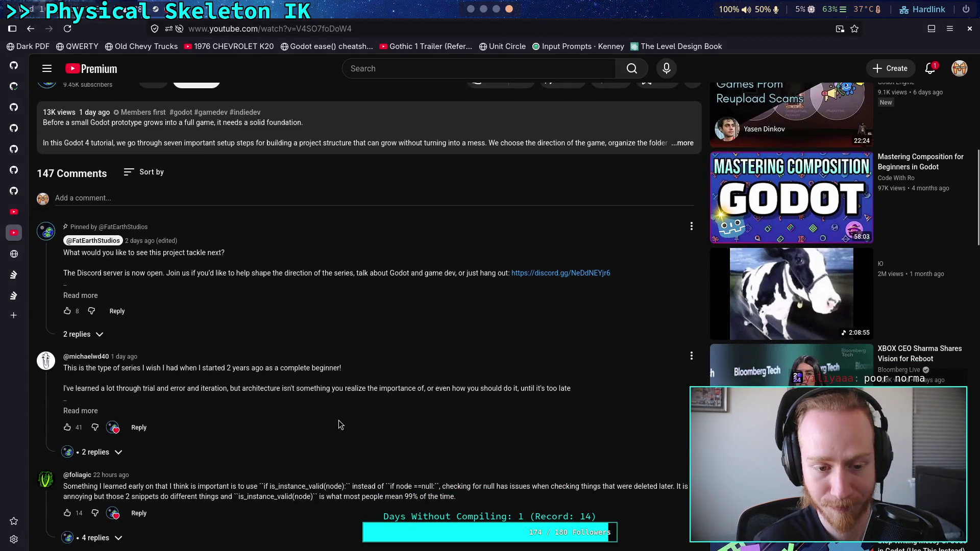
scroll(338, 414, up, 4)
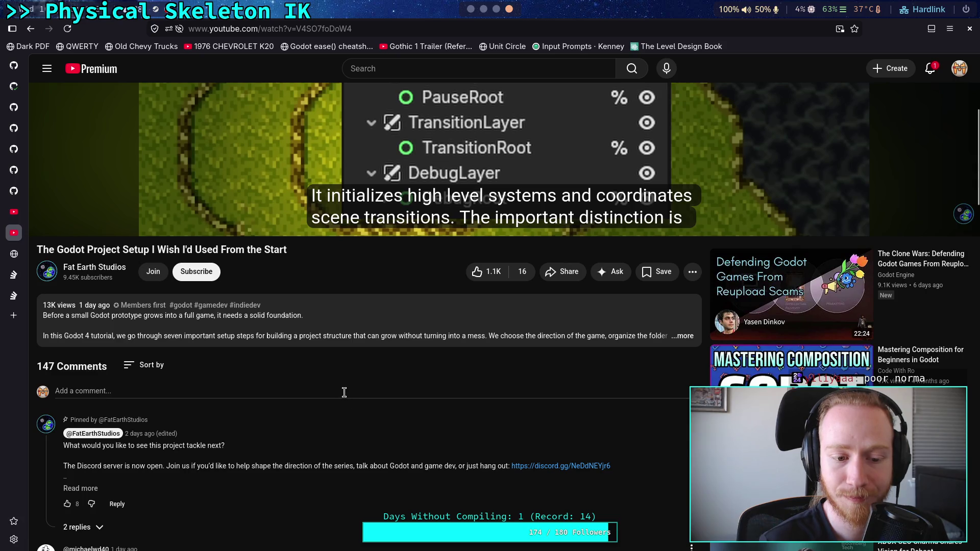
click(344, 392)
scroll(479, 414, down, 3)
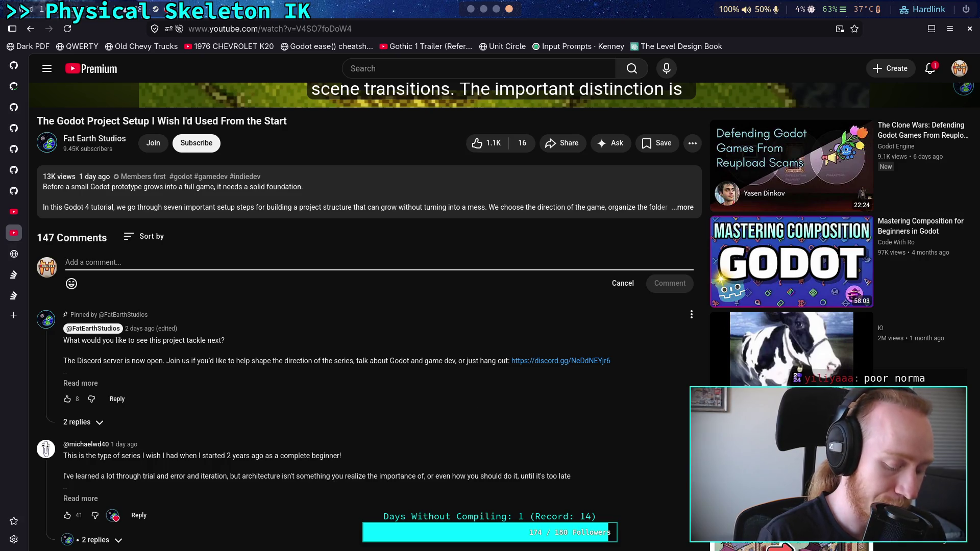
Step: Begin the comment: start scene structure at the bottom; experienced devs can start with Main Game roots
text(When yo)
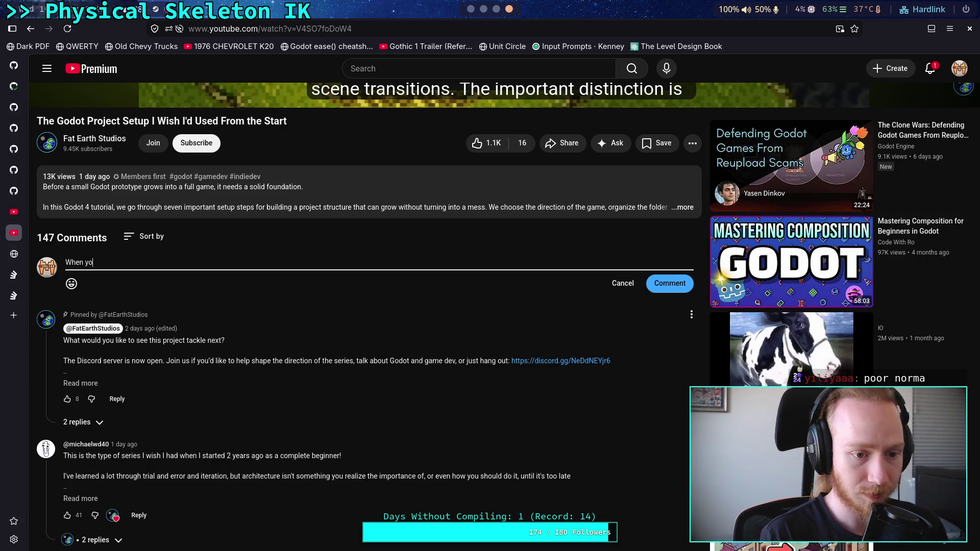
text(u got into )
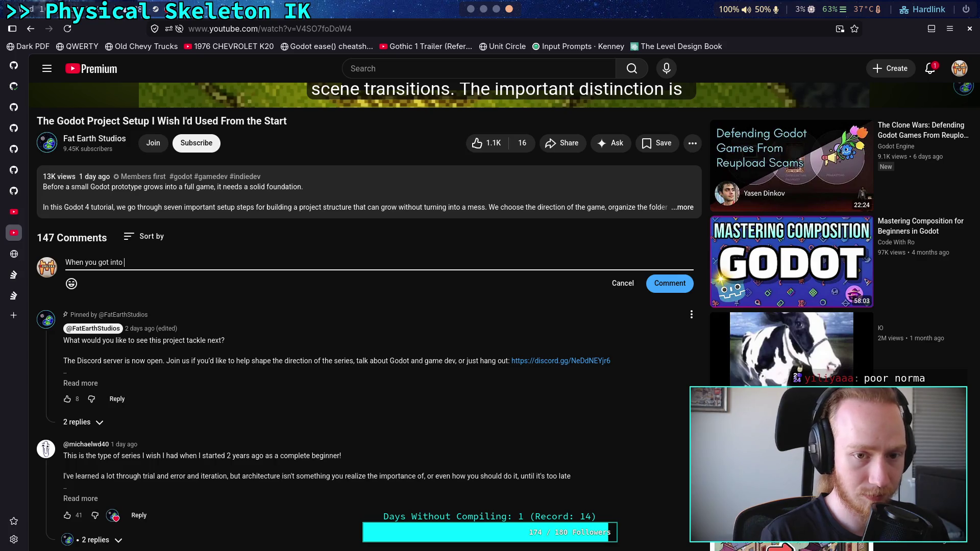
text(scene str)
text(ucti)
text(ure, )
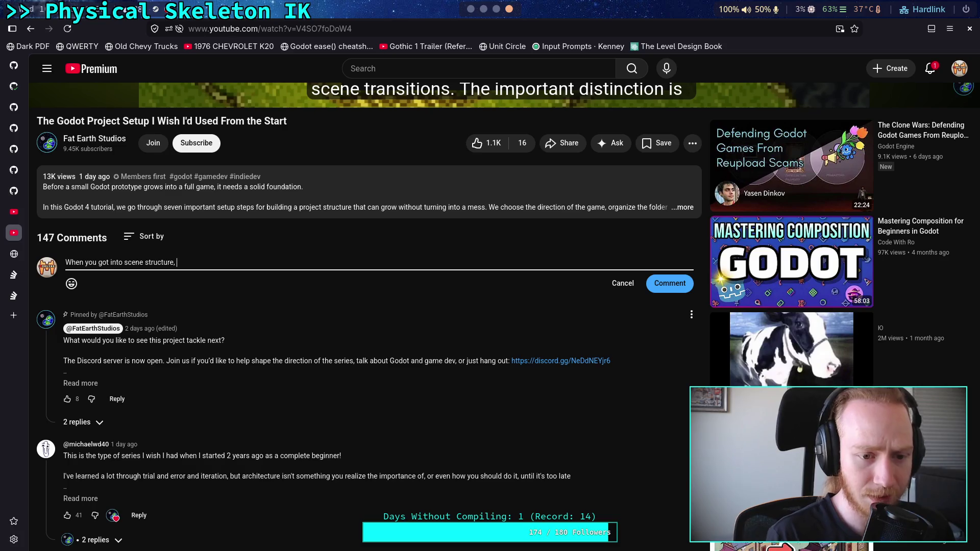
text(you should have started at the bottom and worked backwards. I)
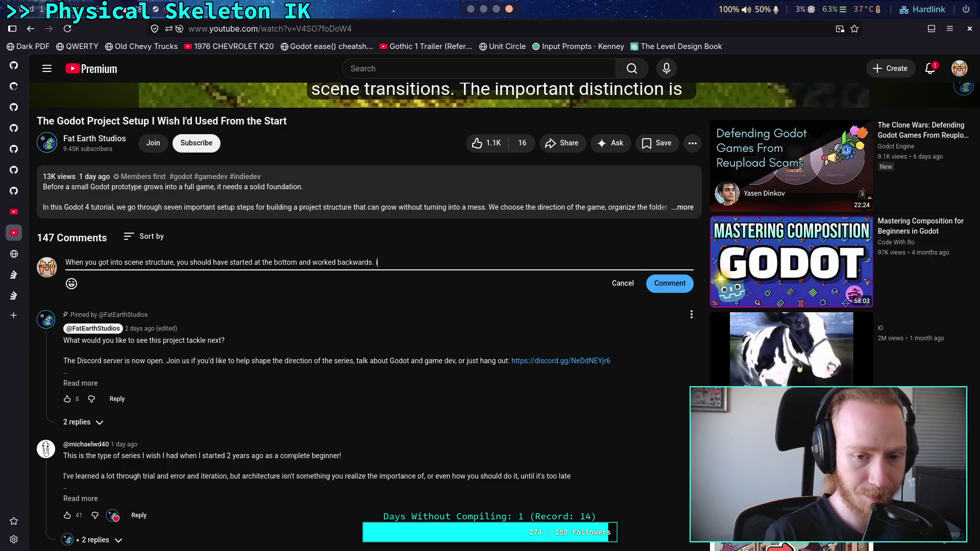
text(When you alread)
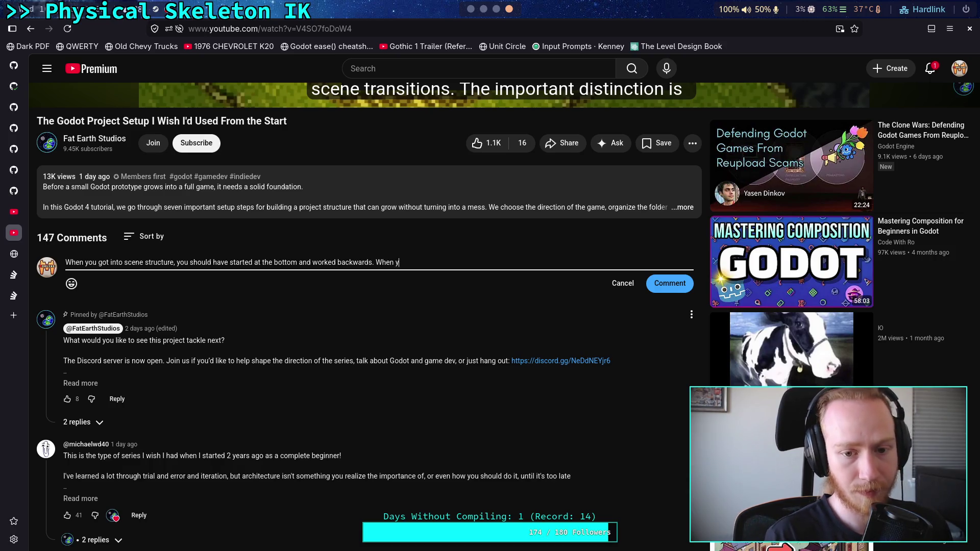
key(BackSpace)
text(y jk)
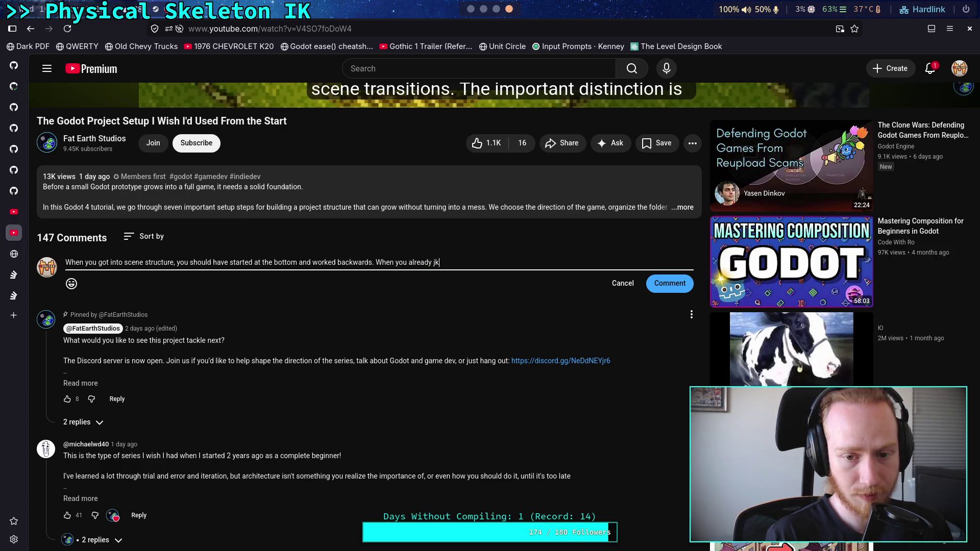
key(BackSpace)
text(know the lay)
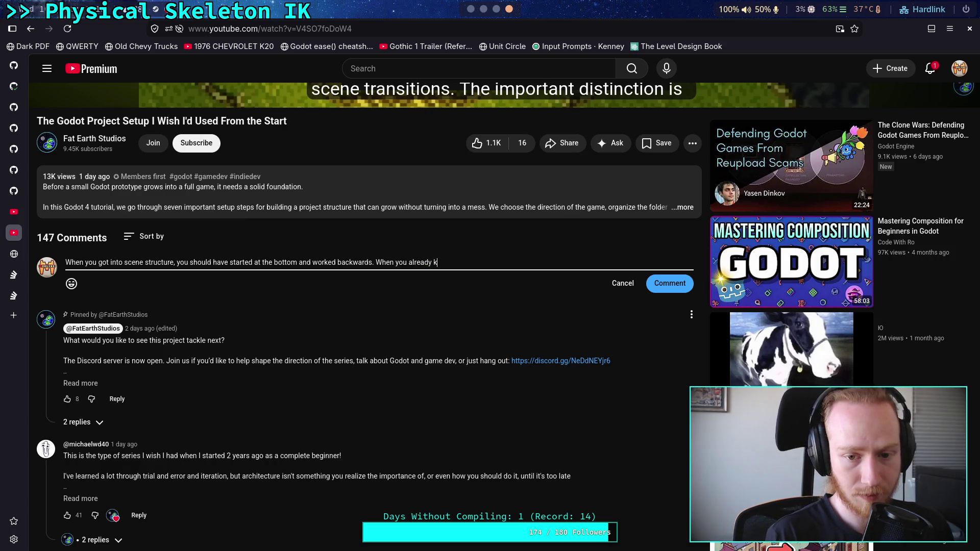
text(out and the patters)
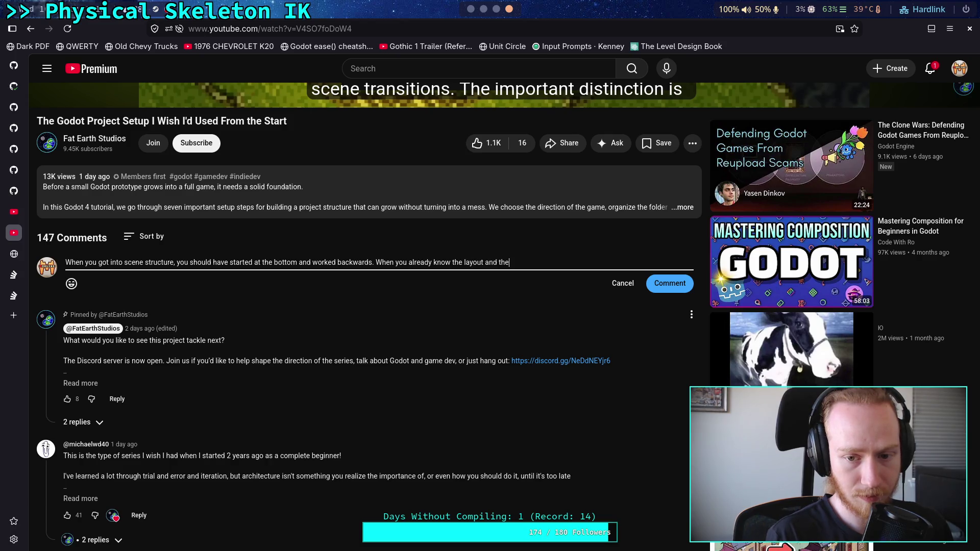
key(BackSpace)
text(ns,)
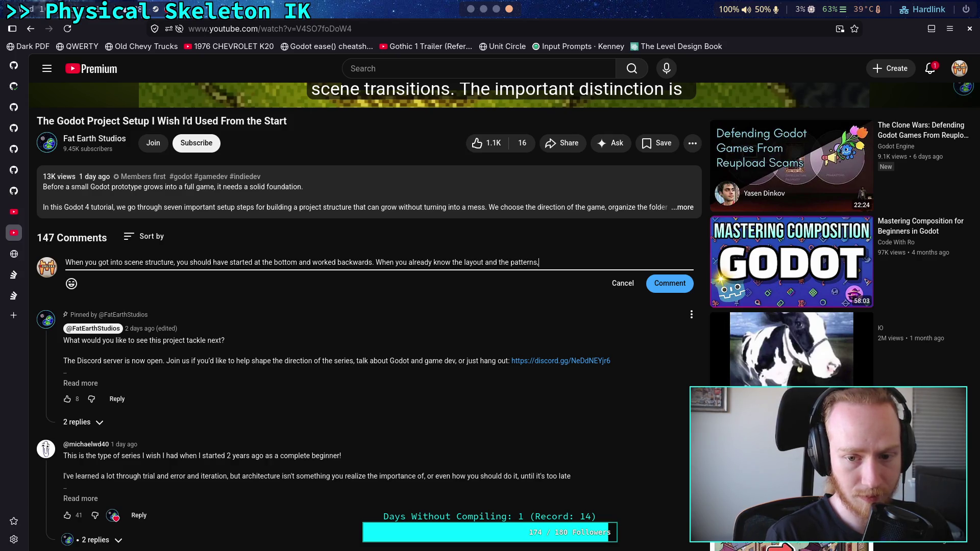
text( an experienced dev can sta)
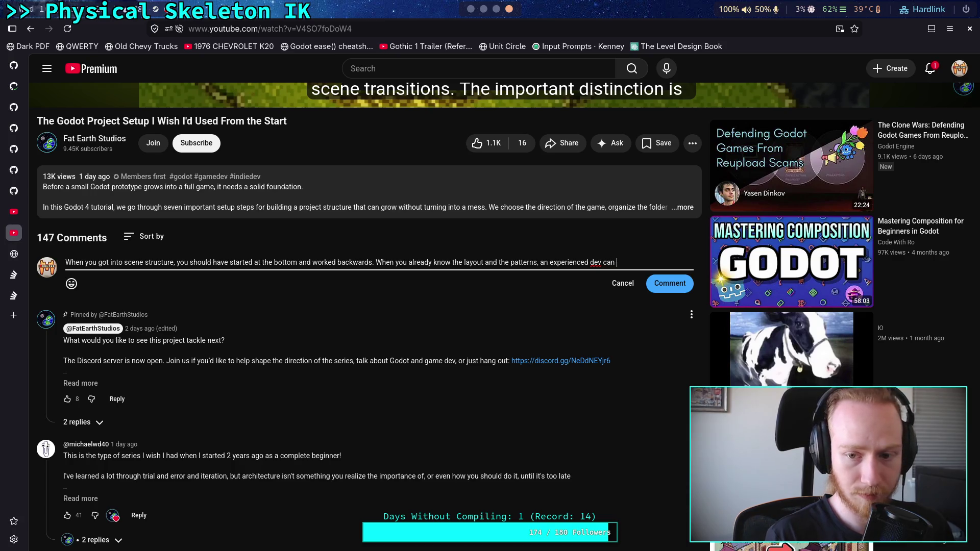
text(rt )
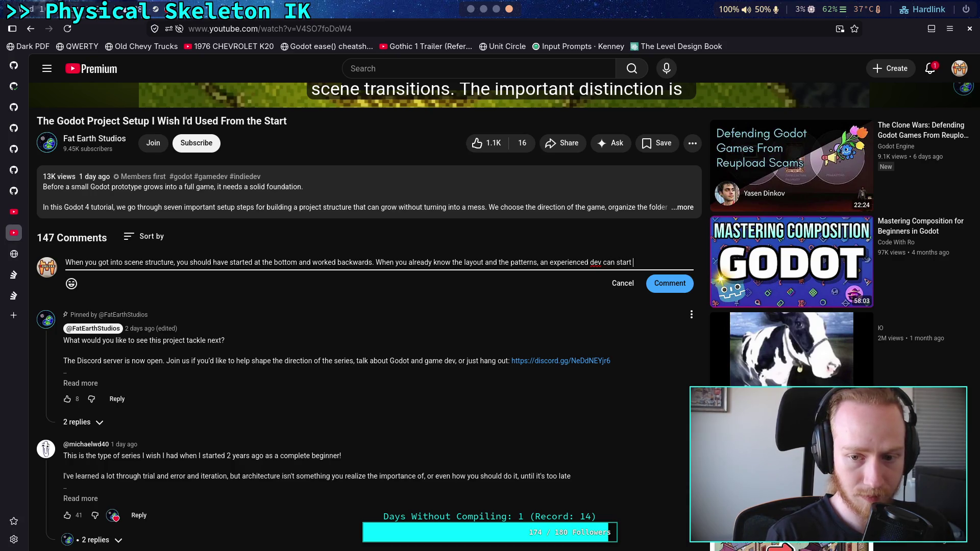
text(with Main Game and )
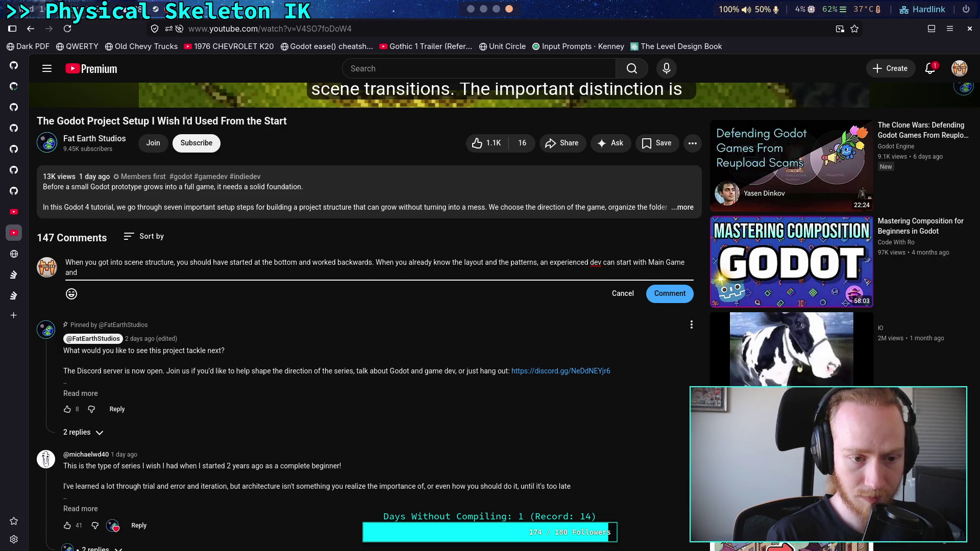
text(e)
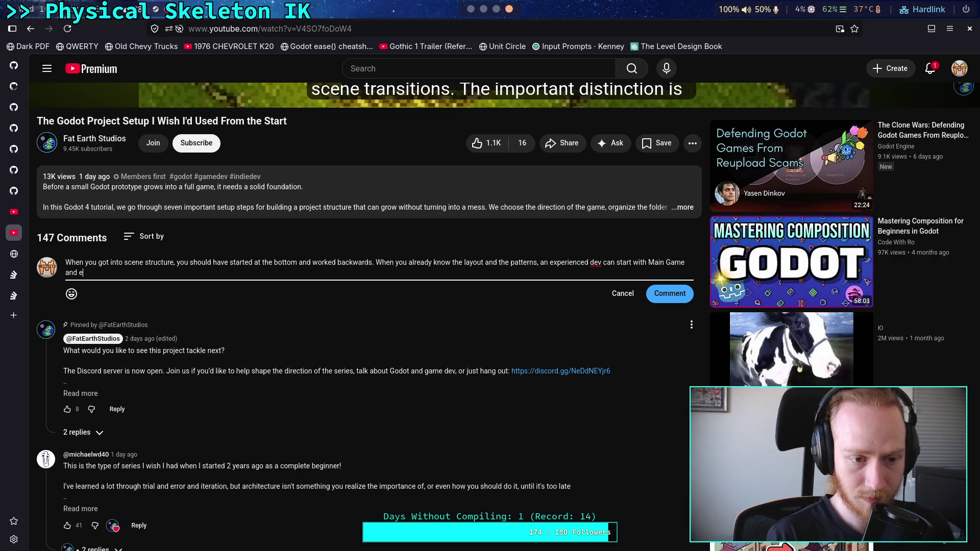
text(ntity roots and)
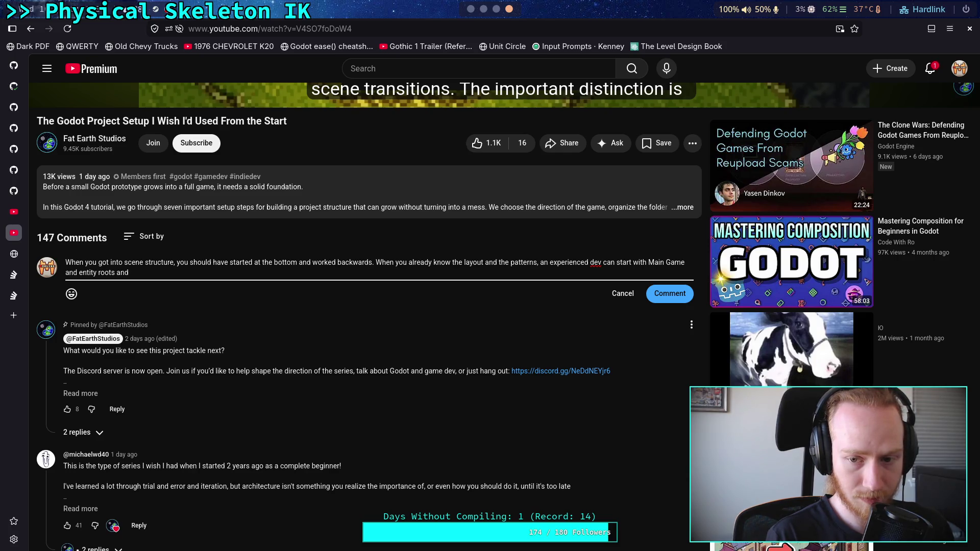
Step: Add that teaching should start small: player script, then spawner, then how the level provides it
text( got)
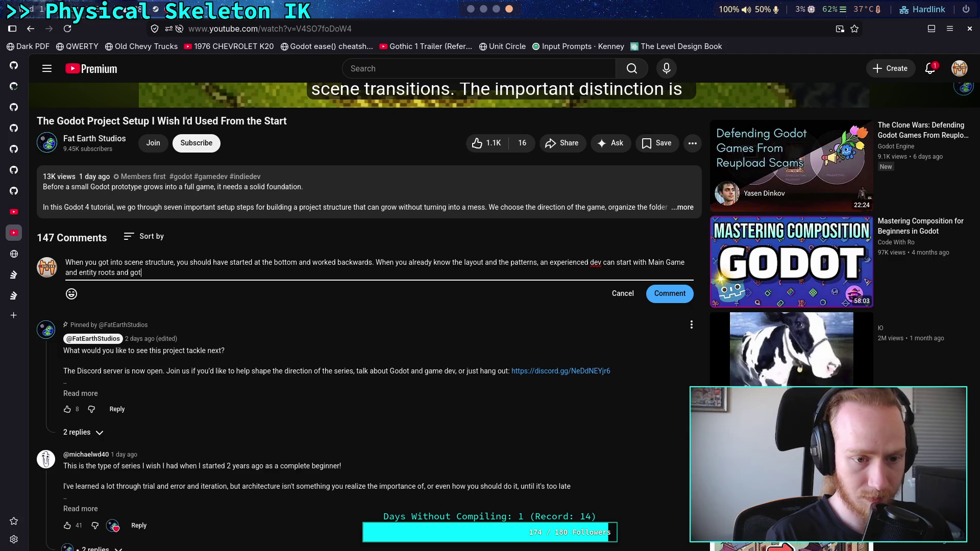
key(BackSpace)
text( into the)
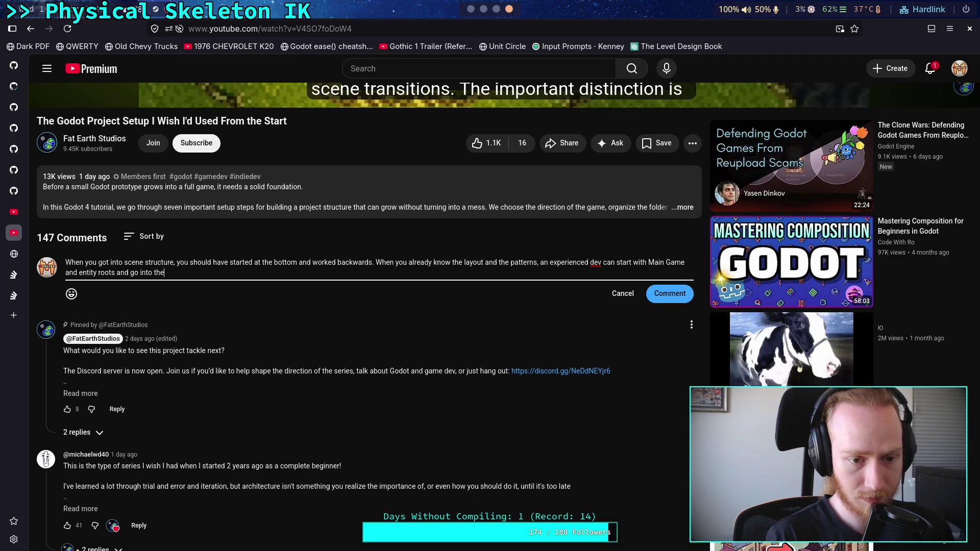
text( details later. B)
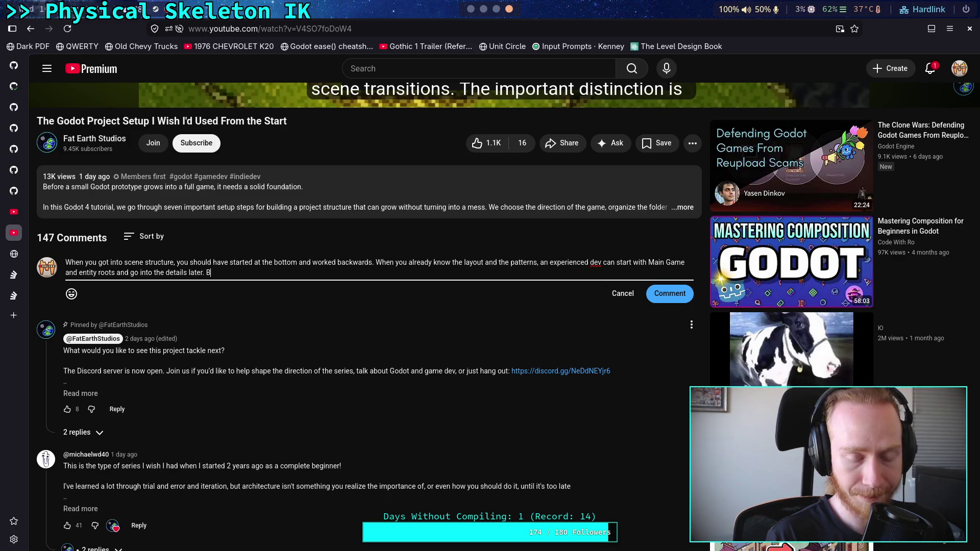
text(ut when teaching it, you should really start an)
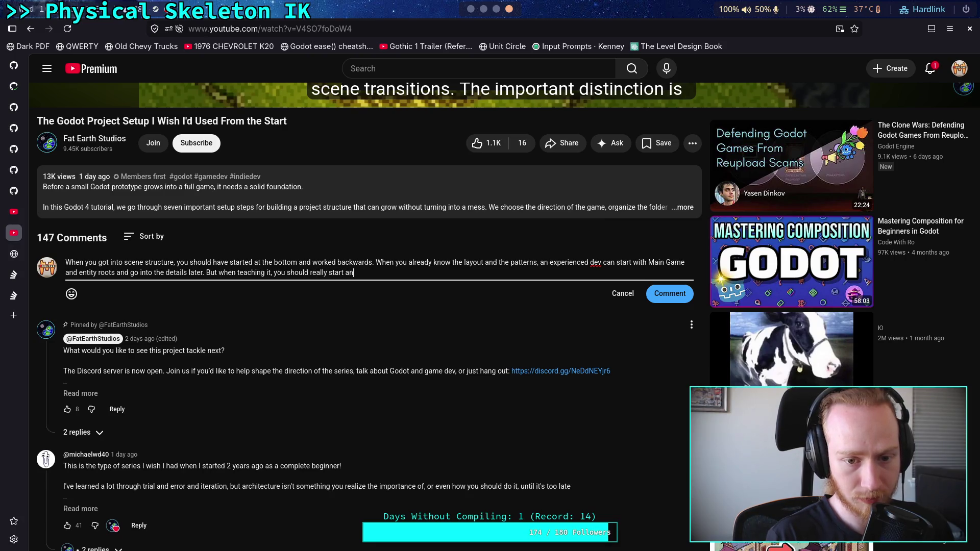
key(BackSpace)
text(t the )
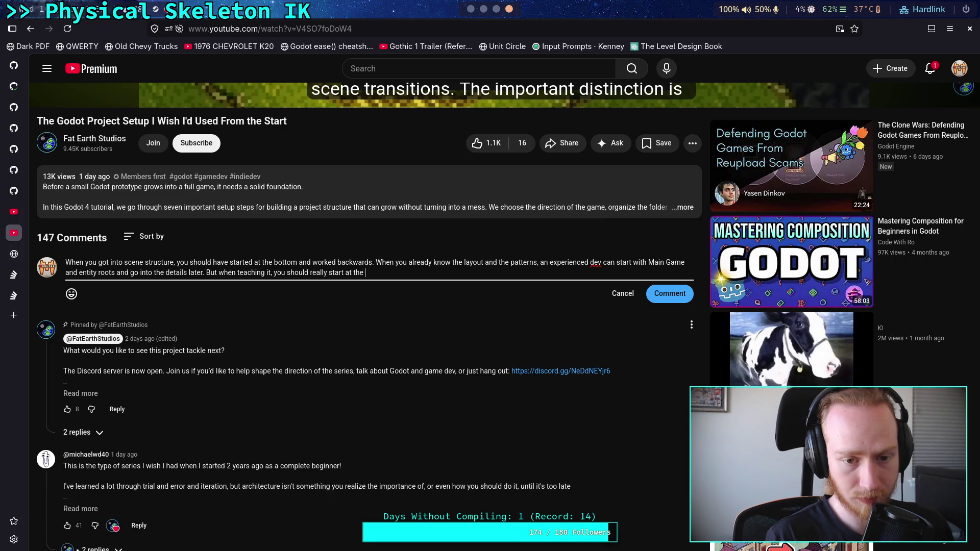
text(small sc)
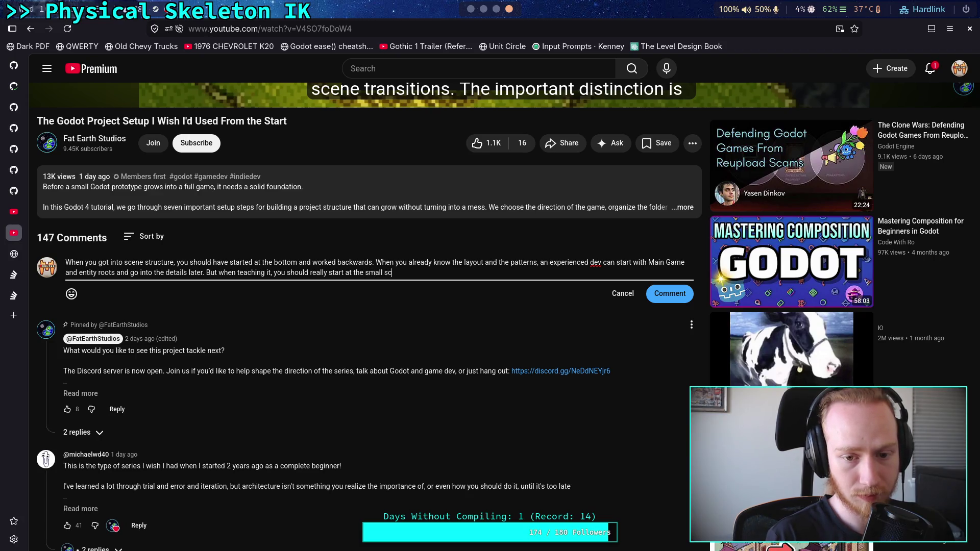
text(ale and work up)
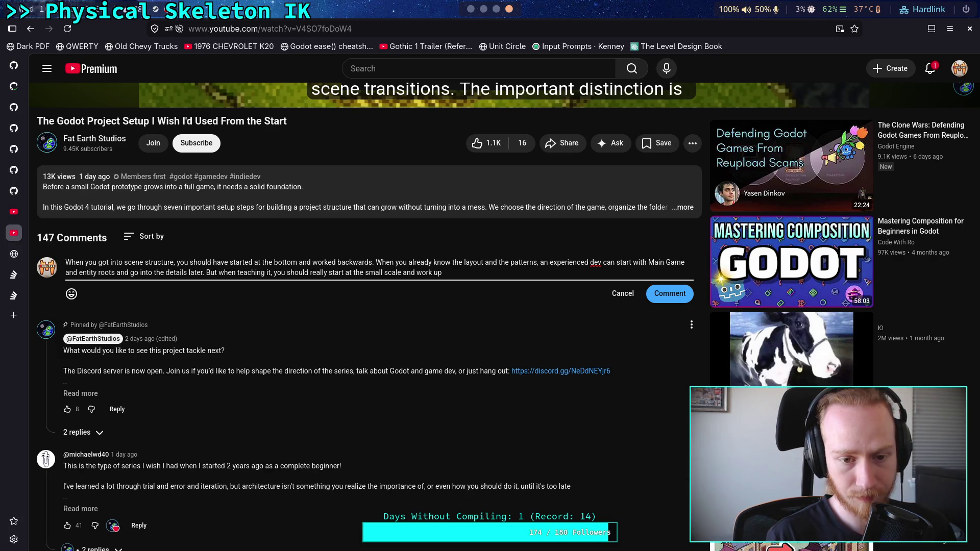
text(, show the )
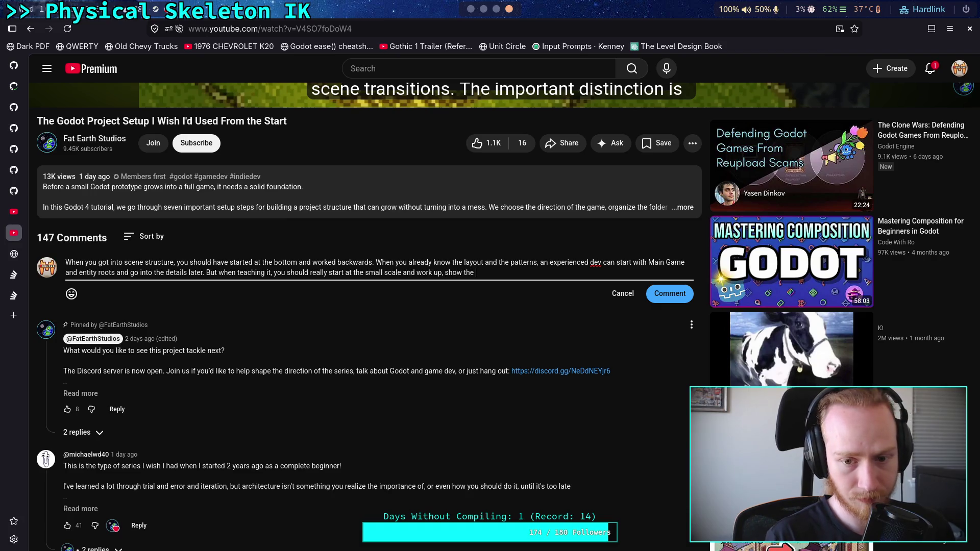
text(player script, then s)
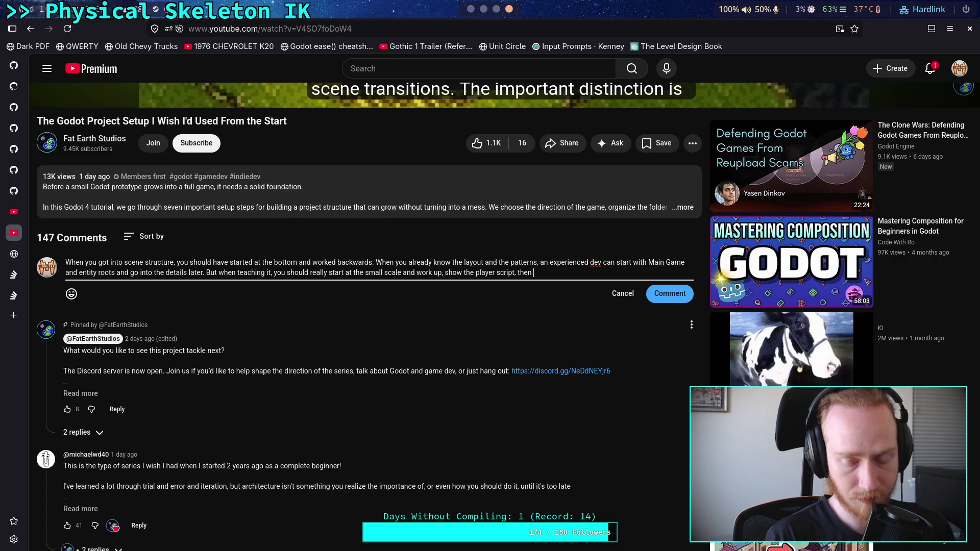
text(how the spawn)
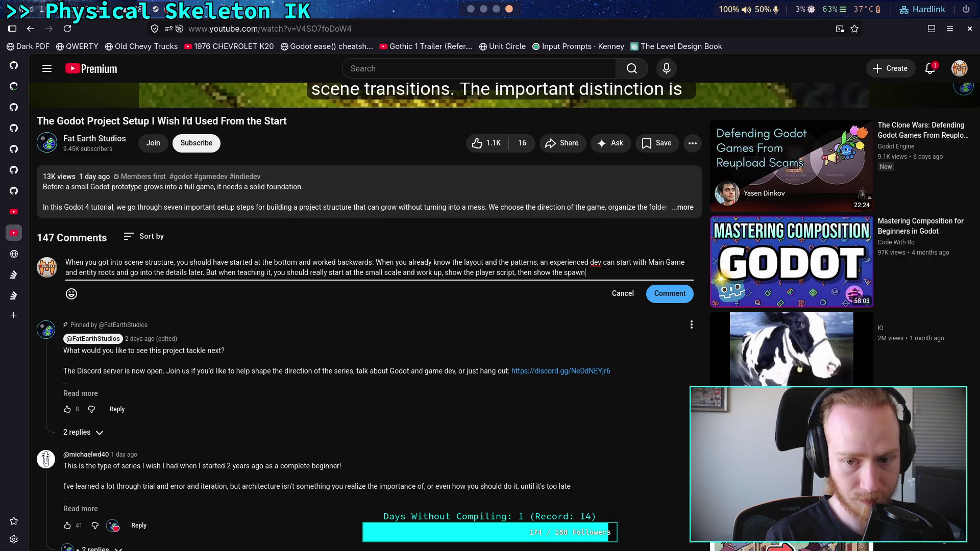
text(er, then the)
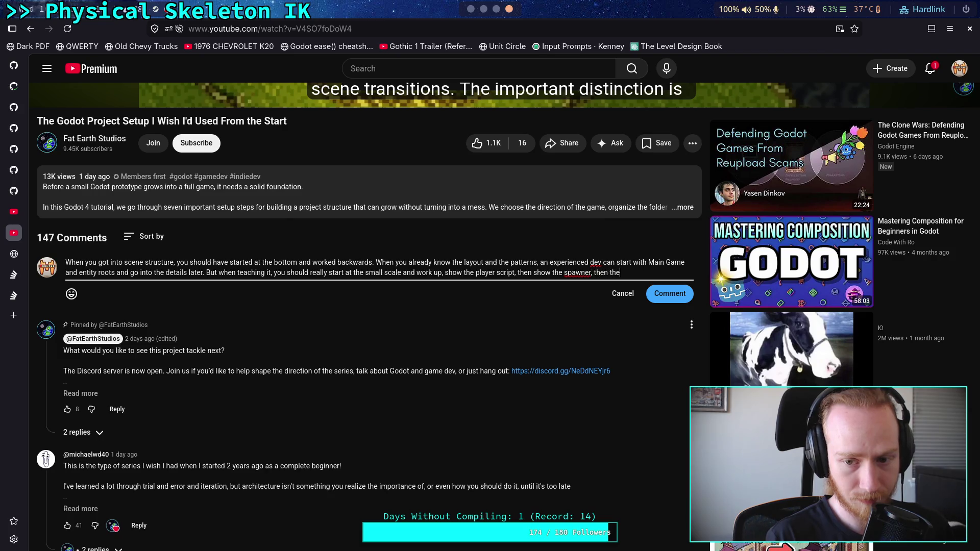
key(BackSpace)
key(BackSpace)
text(how the lev)
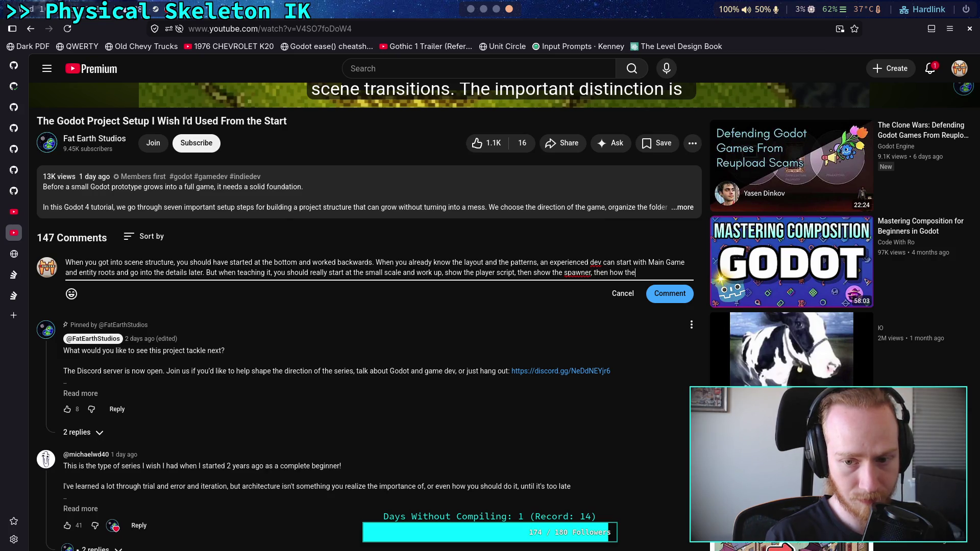
text(el is le)
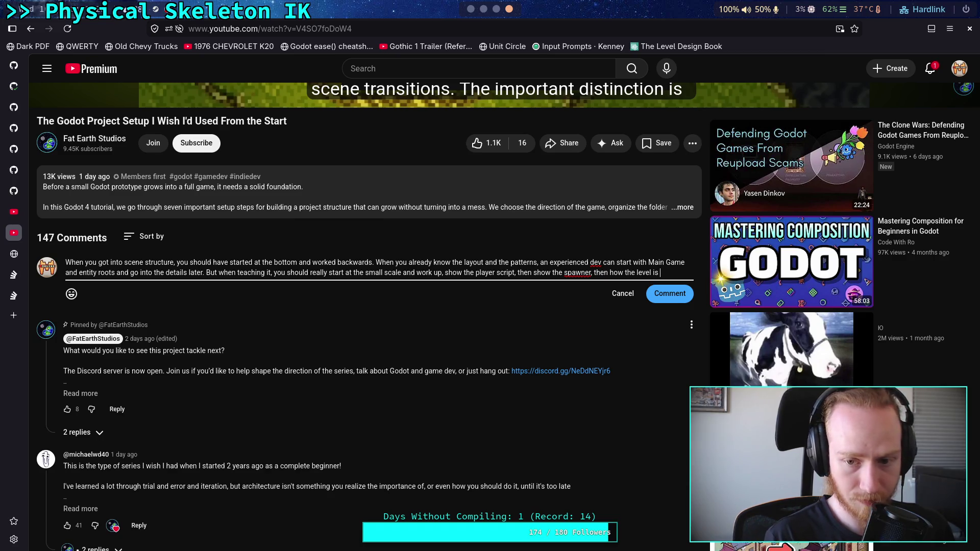
text(providing the spawner, then the level r)
Step: Add that awaiting process frames needs explaining, ending 'before unloading or after entering the tree'
key(BackSpace)
text(loader )
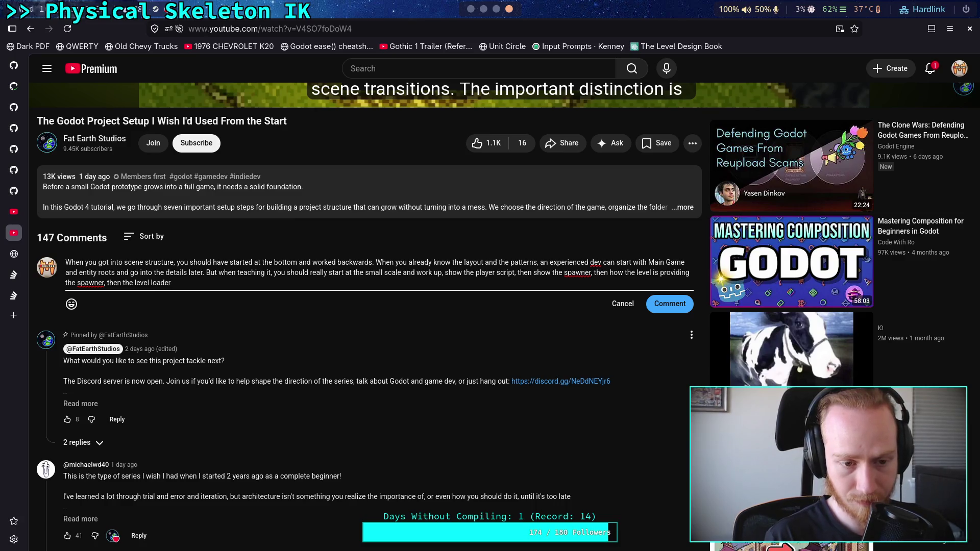
text(whic)
key(BackSpace)
key(BackSpace)
key(BackSpace)
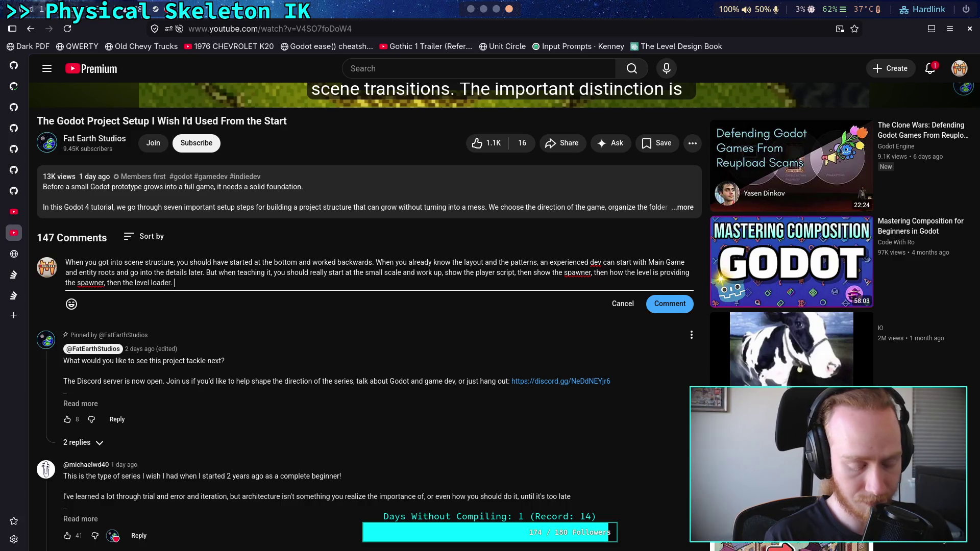
text(The part about aw)
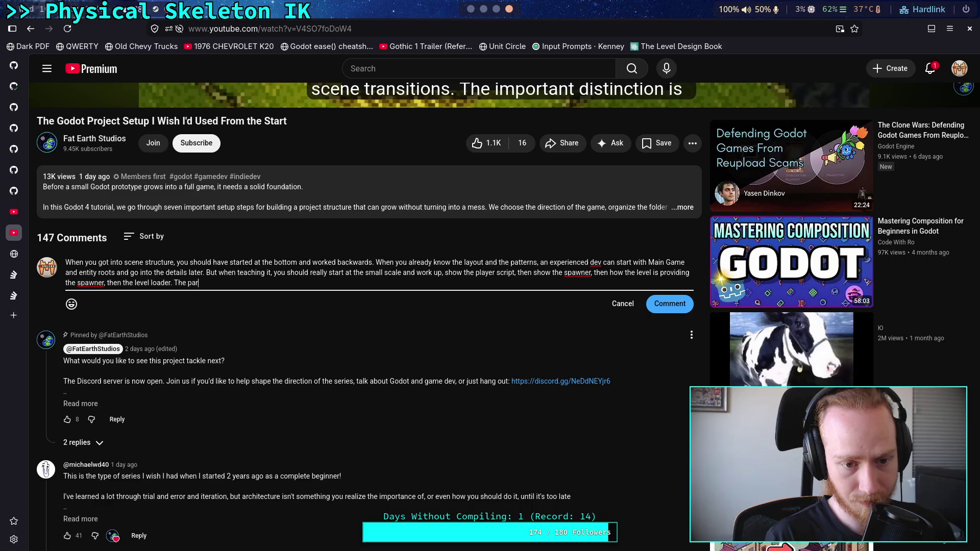
text(ait)
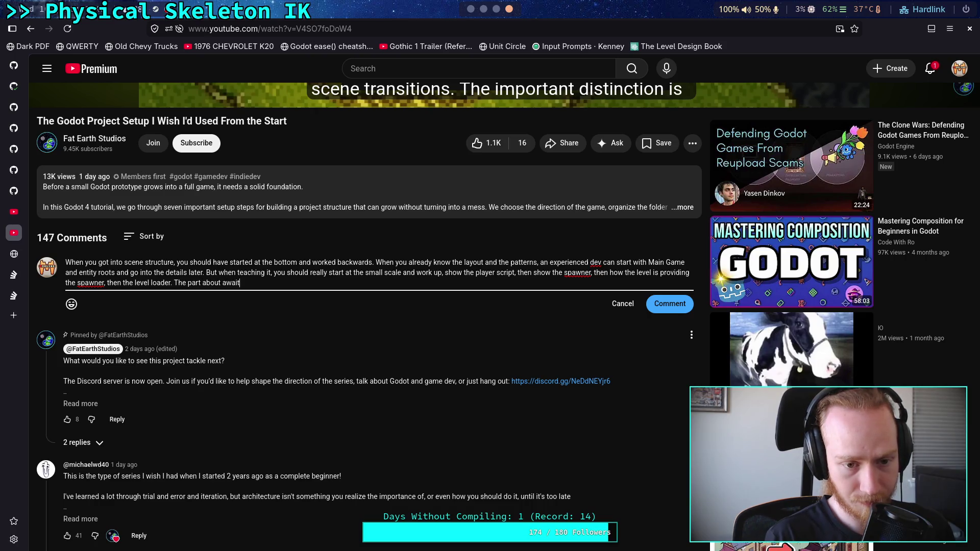
text(ing process fr)
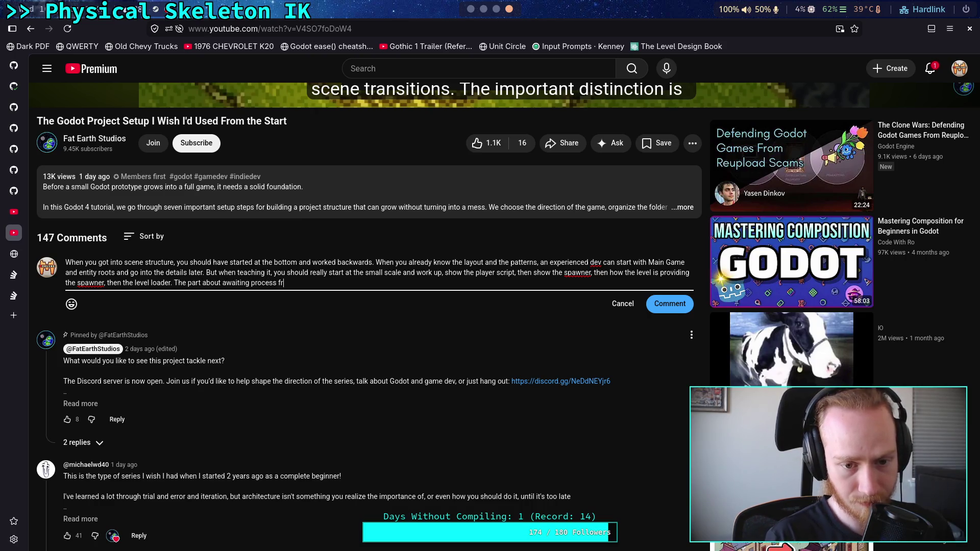
text(ames just doesn't make sense)
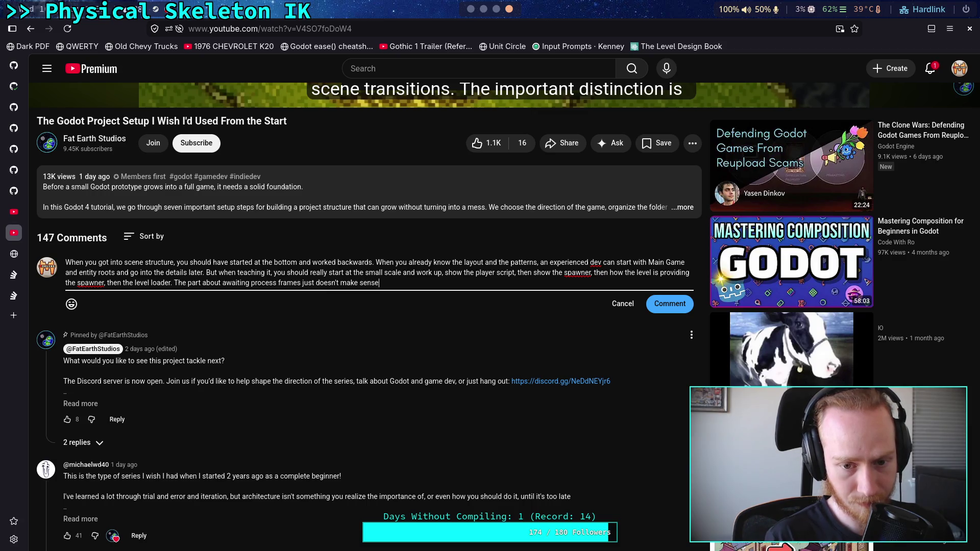
text( bec)
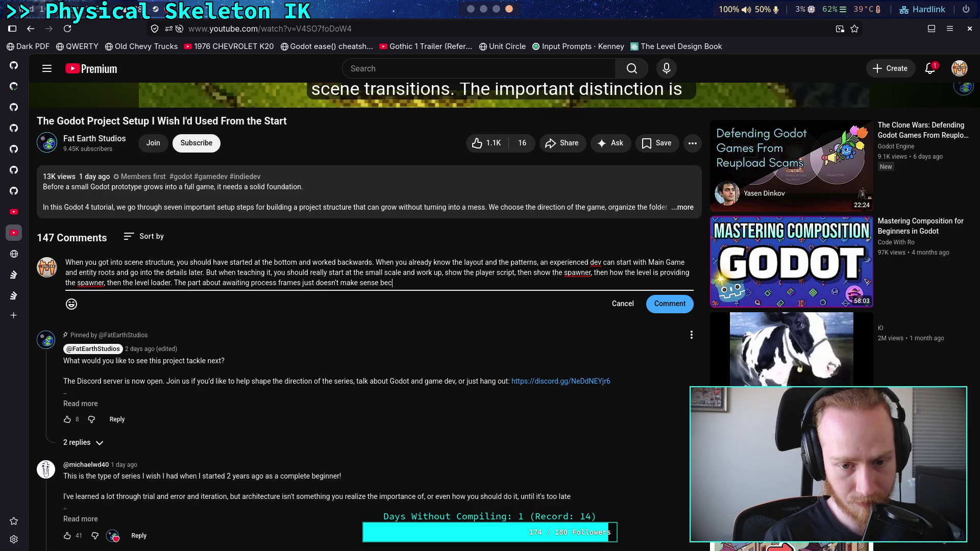
text(ause you haven't ws)
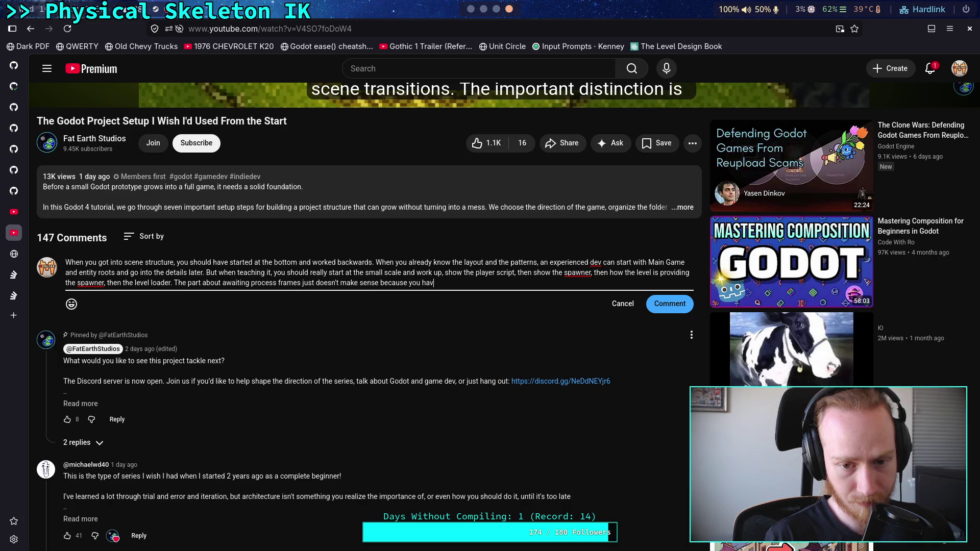
key(BackSpace)
key(BackSpace)
text(shown why that is need)
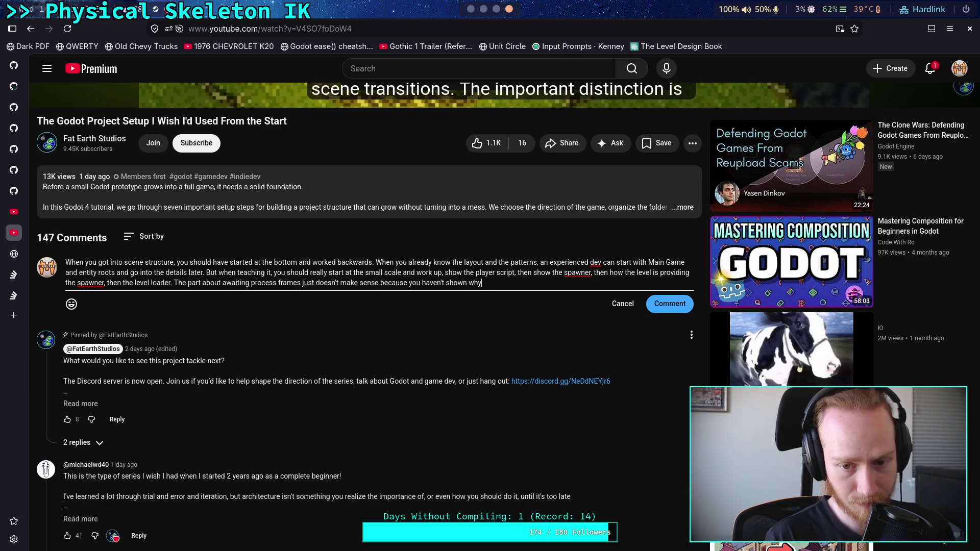
text(ed)
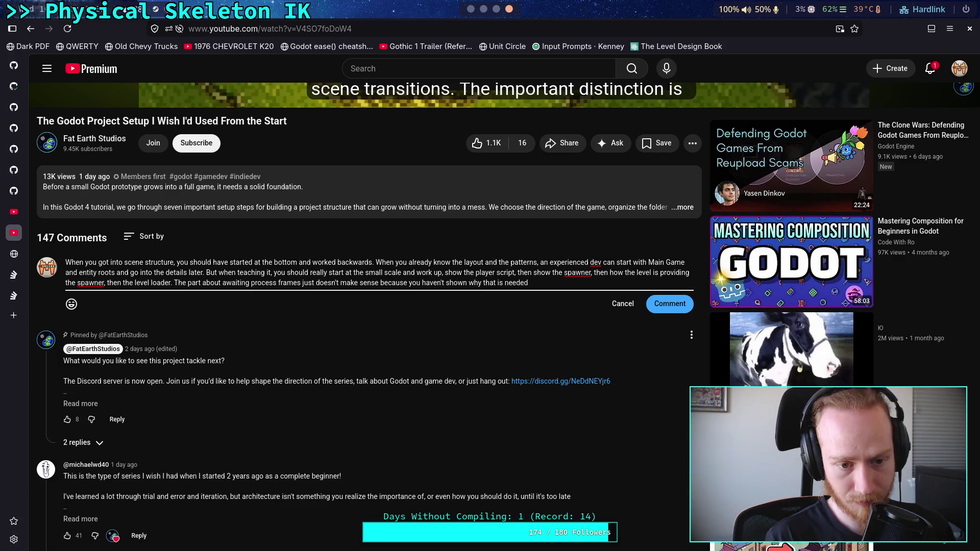
text(, but)
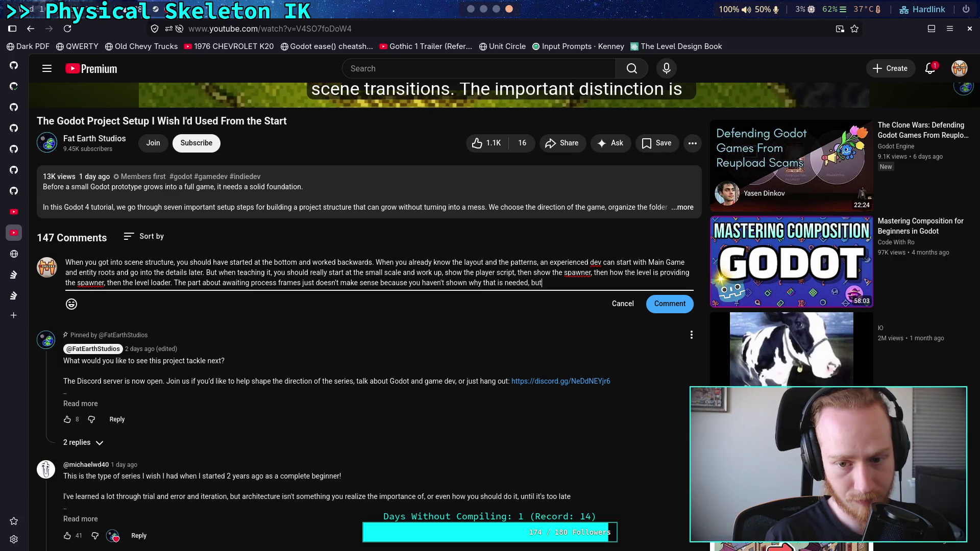
text( maybe it wo)
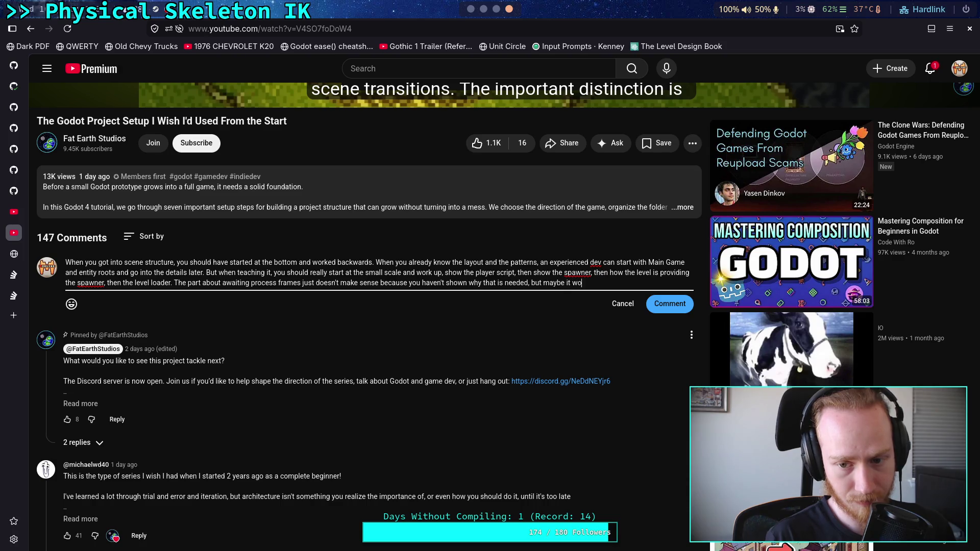
text(uld make sens)
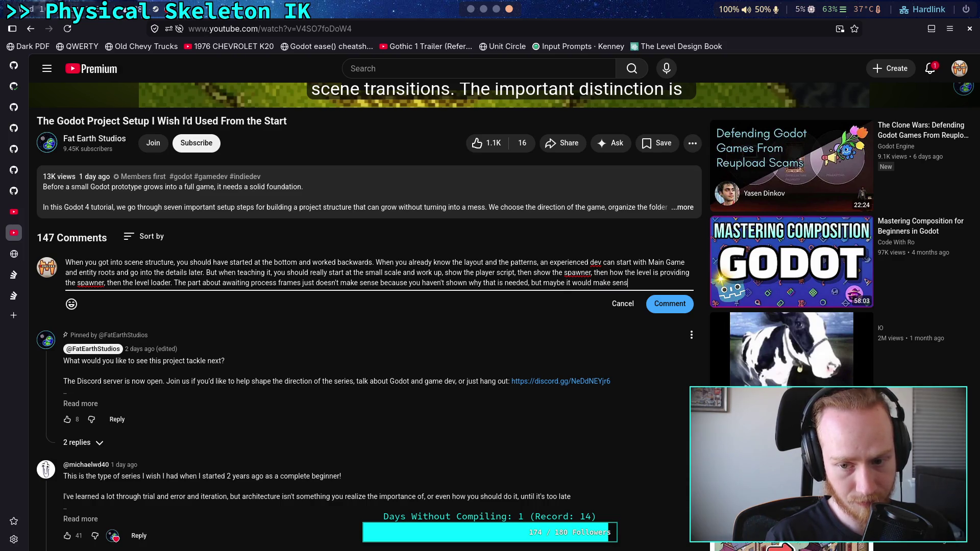
text(e if we s)
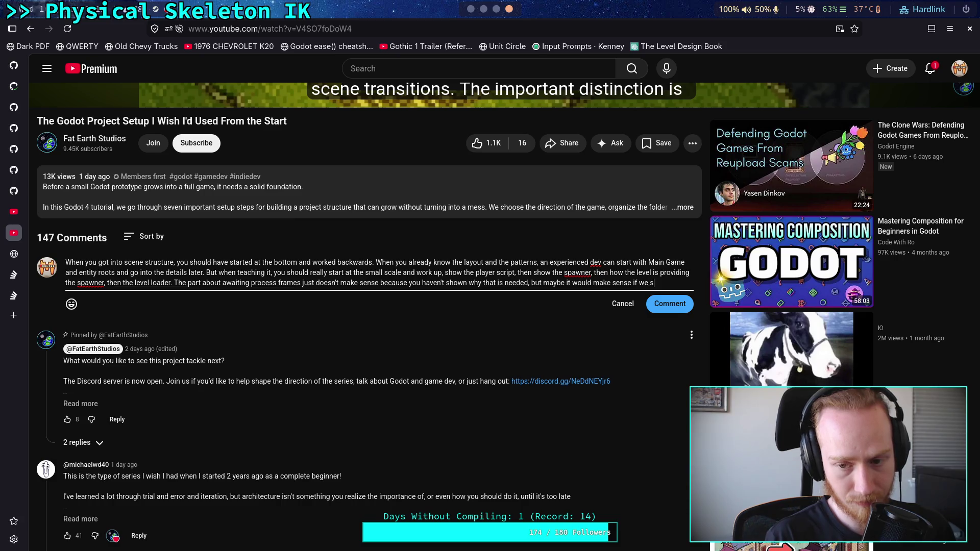
key(BackSpace)
text(could see wh)
text(at play)
text(er )
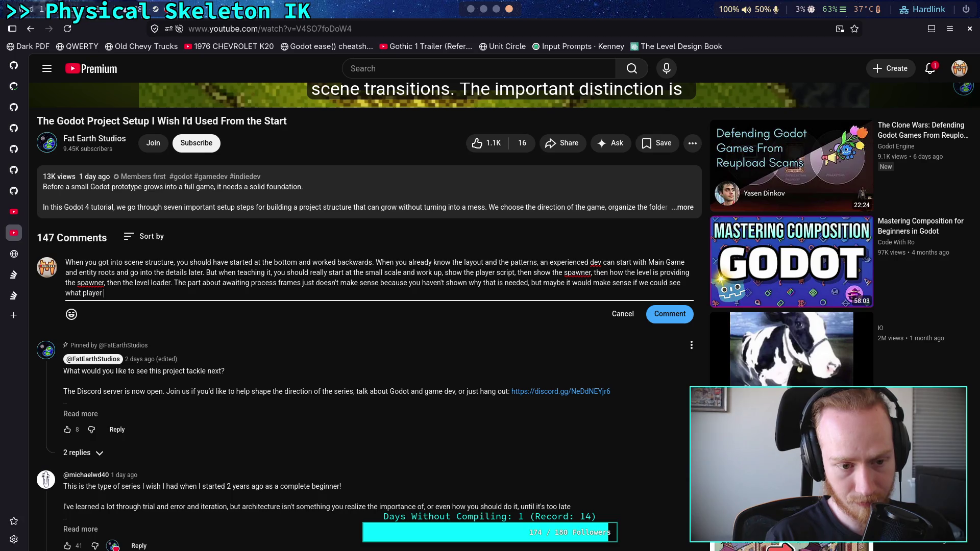
text(and spawner)
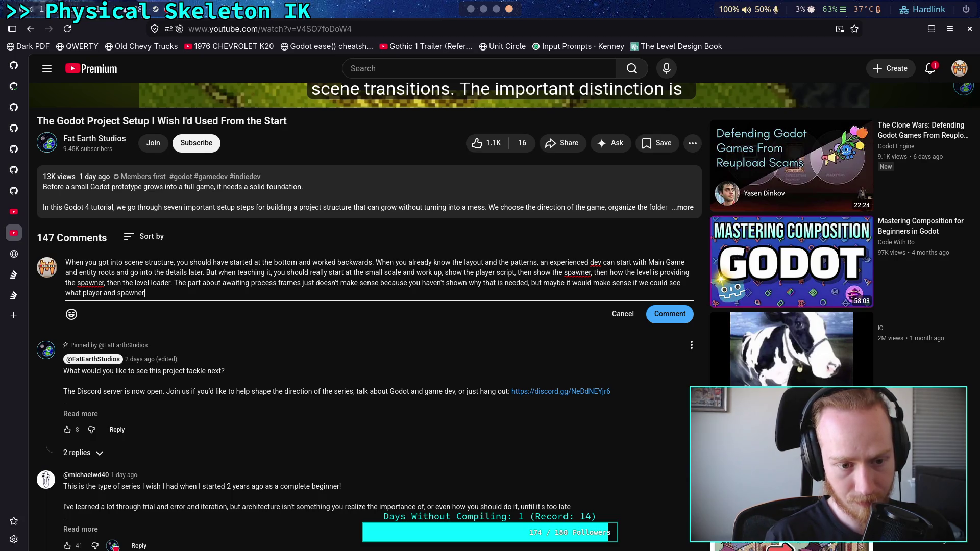
text( and leve)
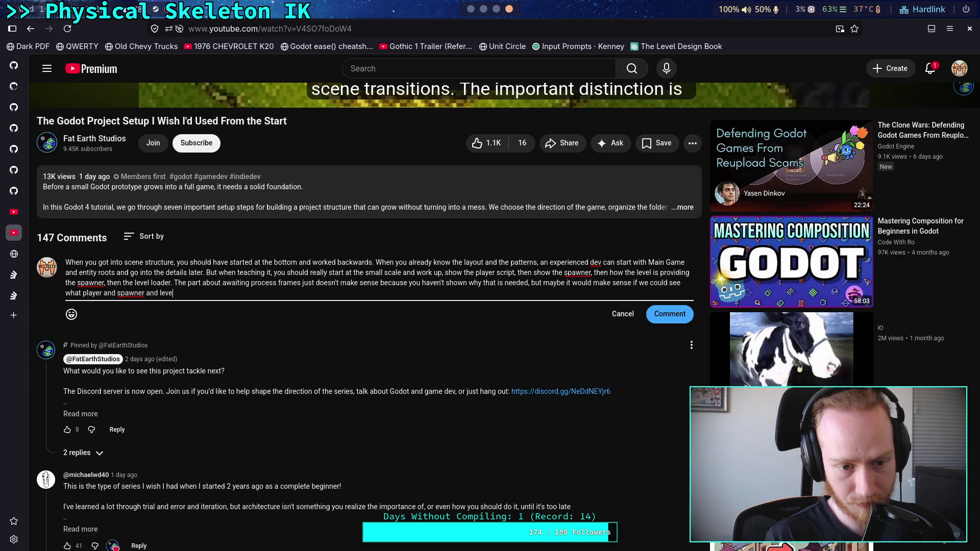
text(l are doing )
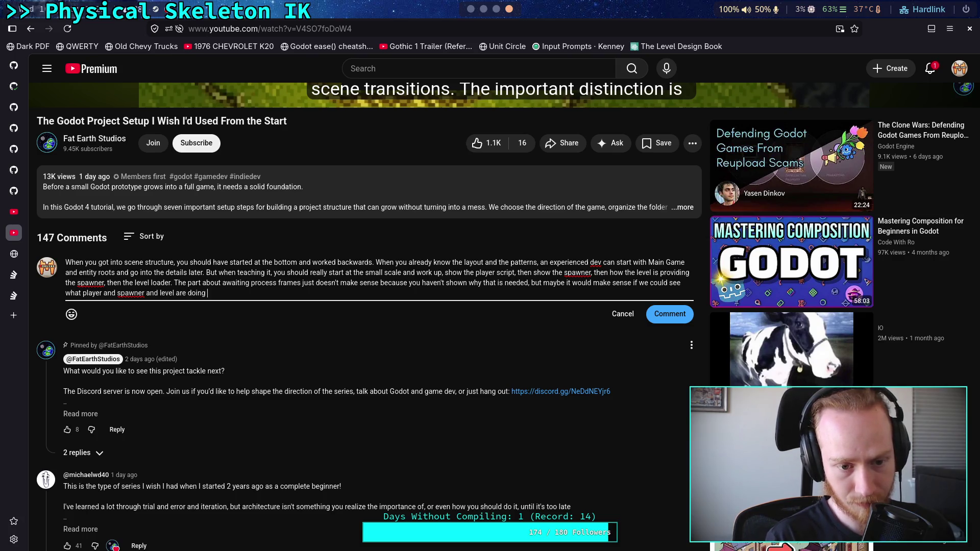
text(and why the)
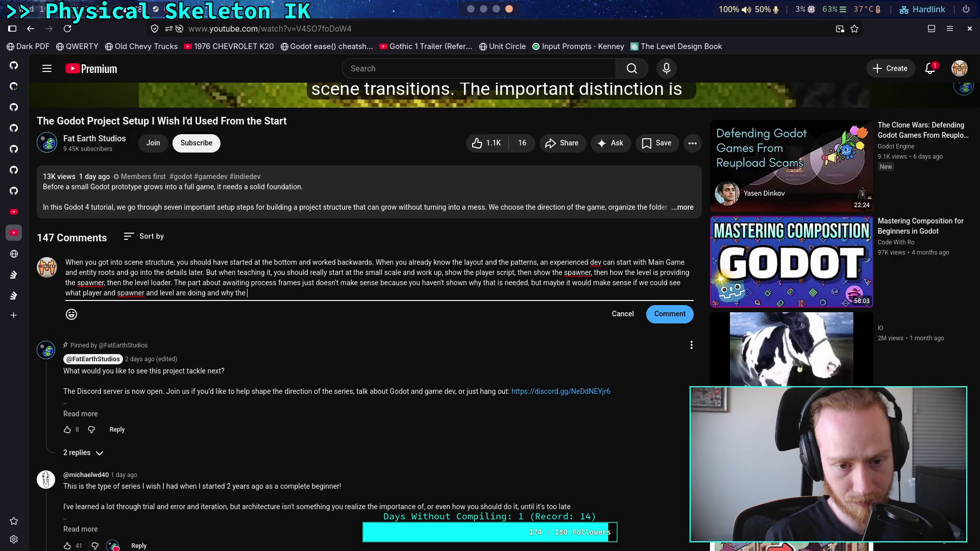
key(BackSpace)
text(y reu)
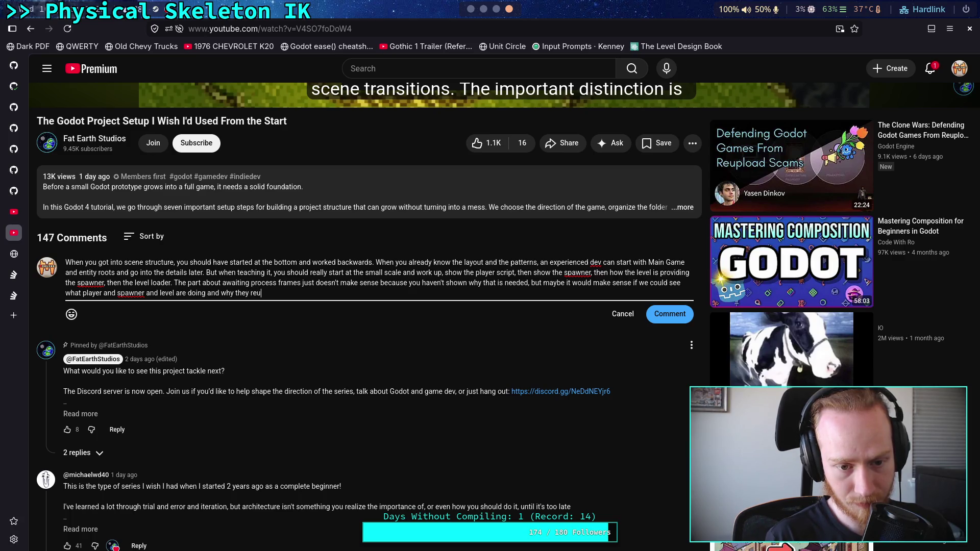
key(BackSpace)
text(quire a fram)
key(BackSpace)
text(e before )
text(unloading)
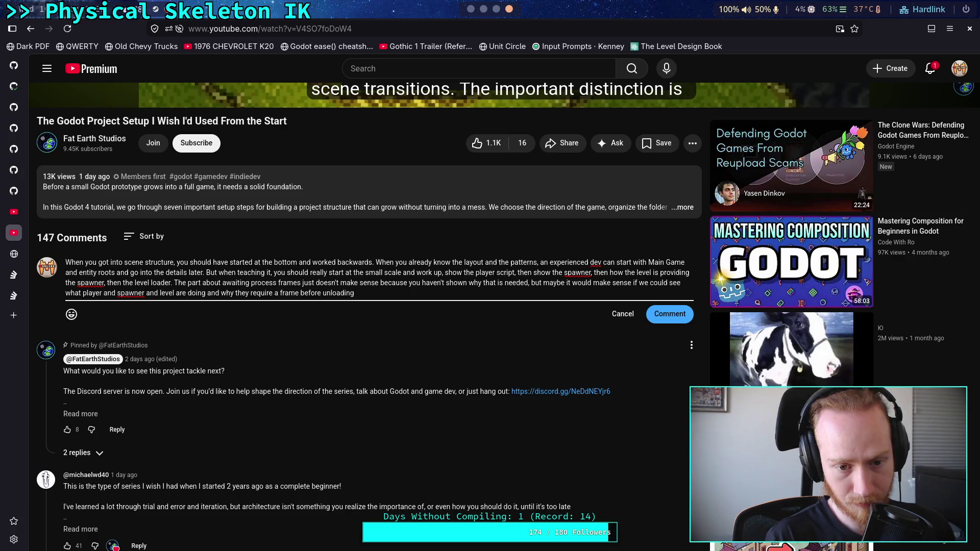
text(or after )
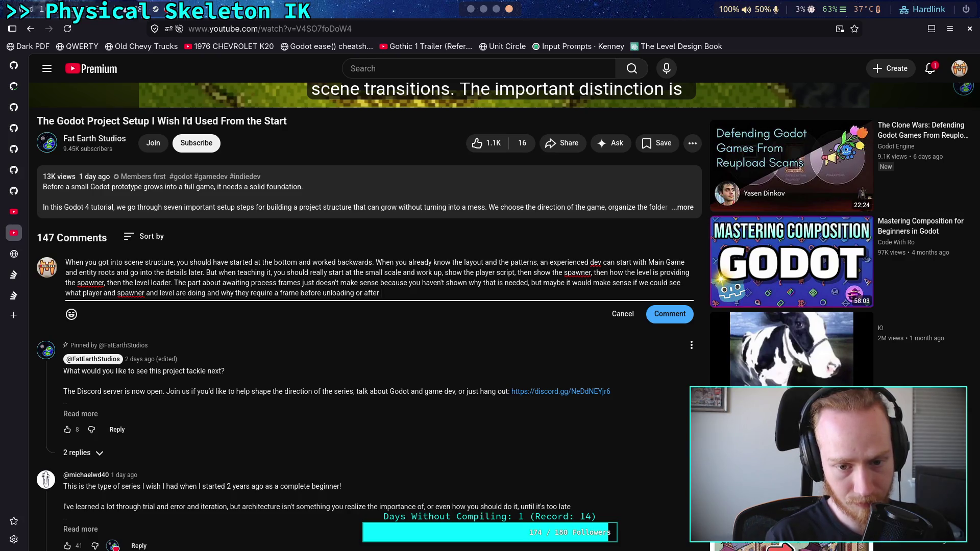
text(entering the tre)
text(e)
Step: Post the comment, then move via the GitHub Future TODOs.md tab to CrawlerCharacter.gd in Godot
click(668, 313)
scroll(514, 420, up, 8)
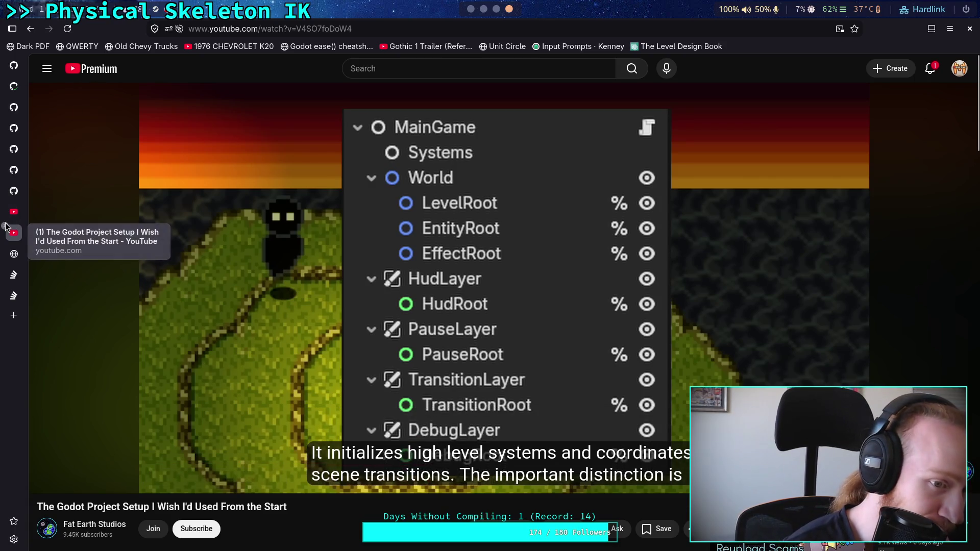
mouse_move(16, 211)
click(14, 86)
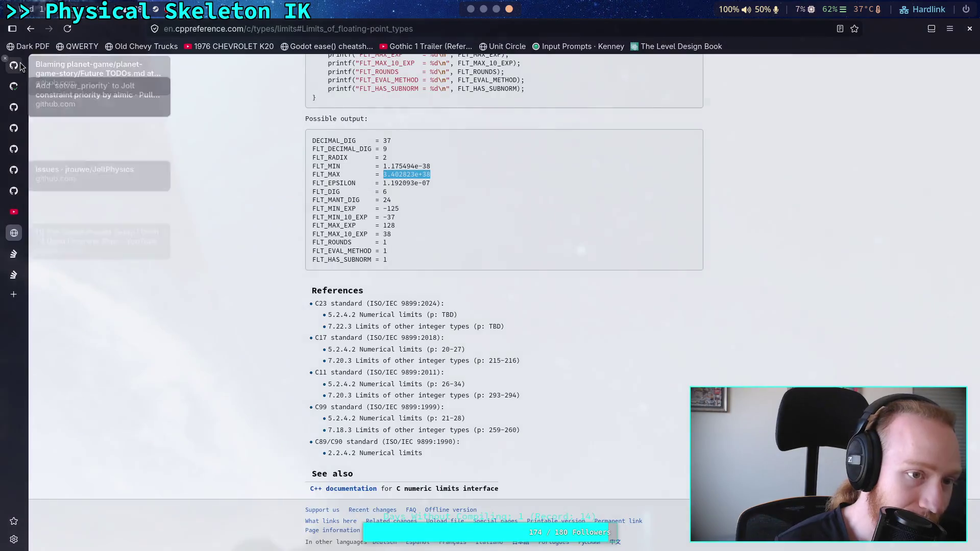
click(14, 65)
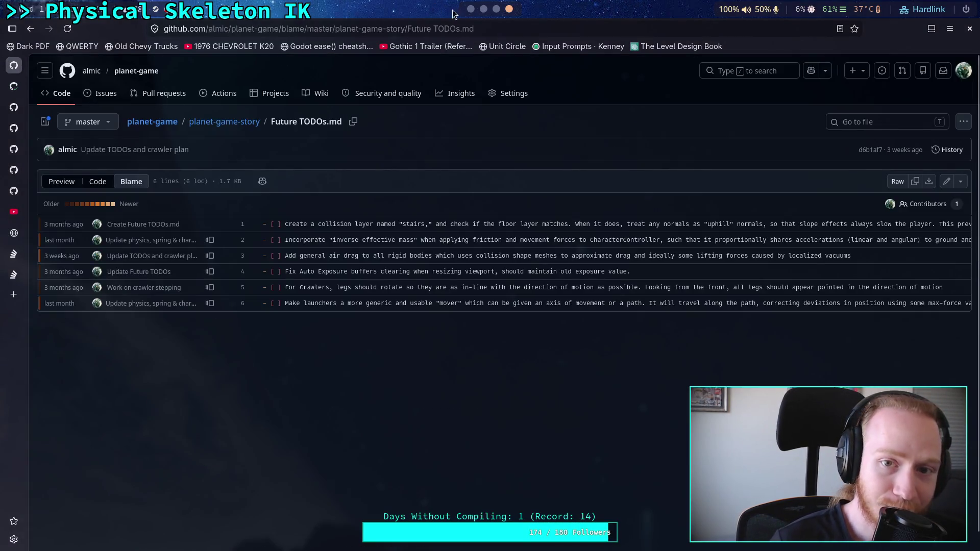
click(483, 9)
click(471, 9)
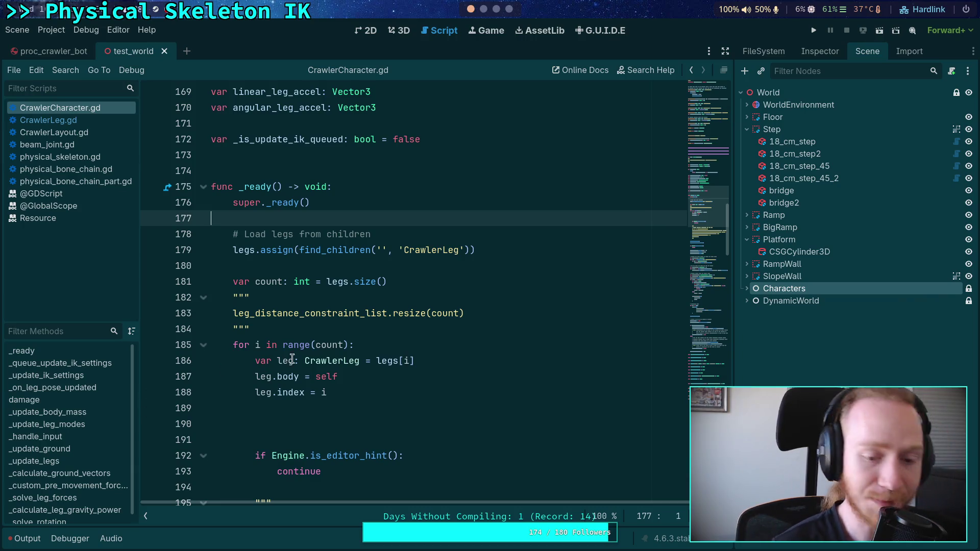
Step: Indent empty line 190 inside the CrawlerLeg loop of _ready in CrawlerCharacter.gd
click(356, 426)
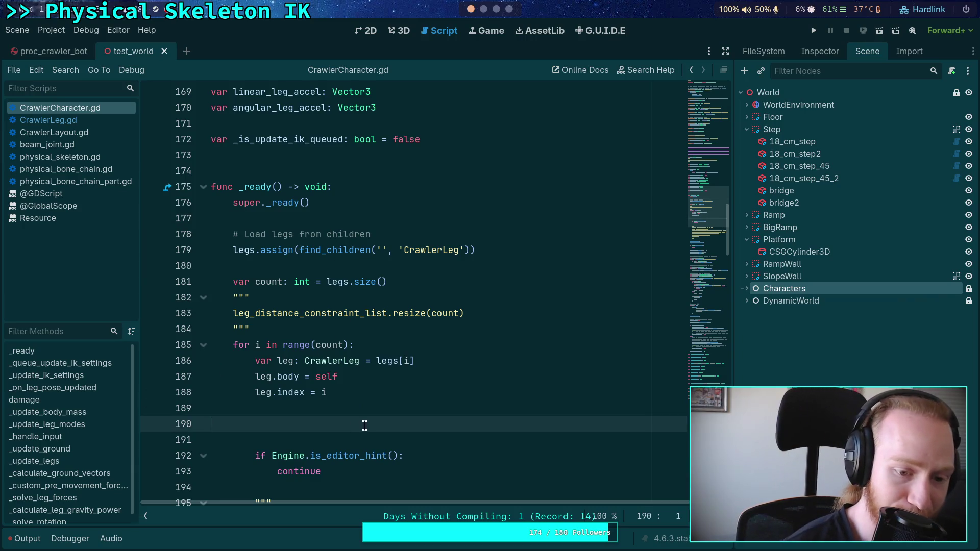
scroll(374, 415, down, 1)
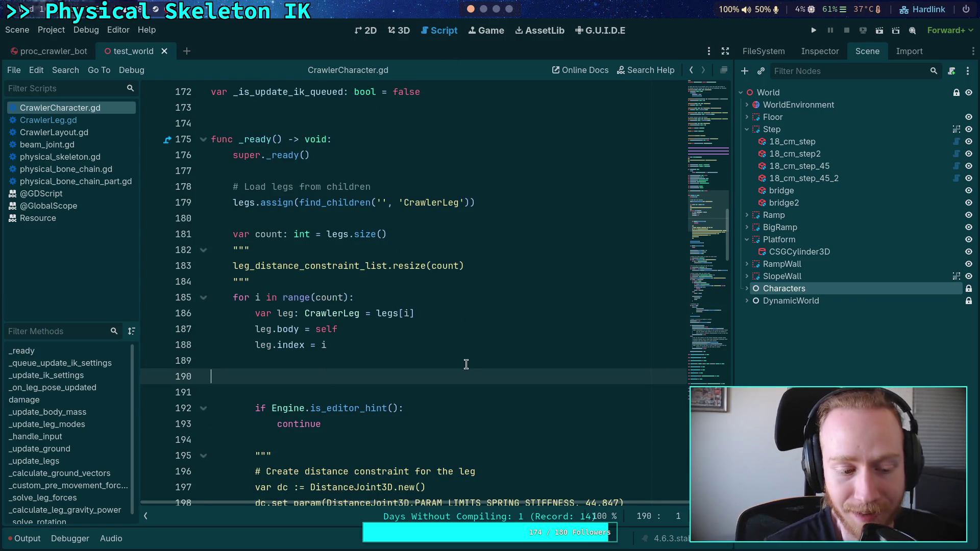
scroll(419, 384, down, 2)
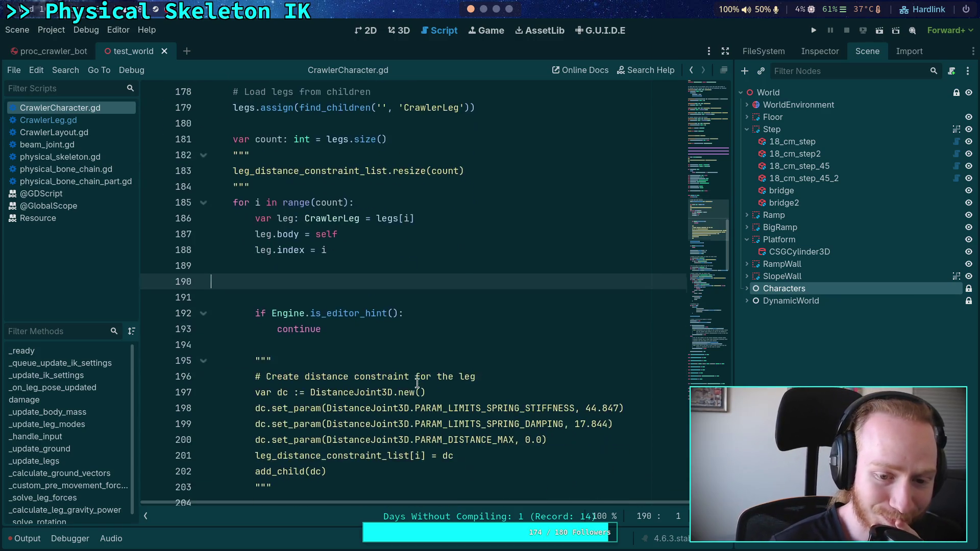
scroll(419, 301, up, 1)
key(Tab)
key(Tab)
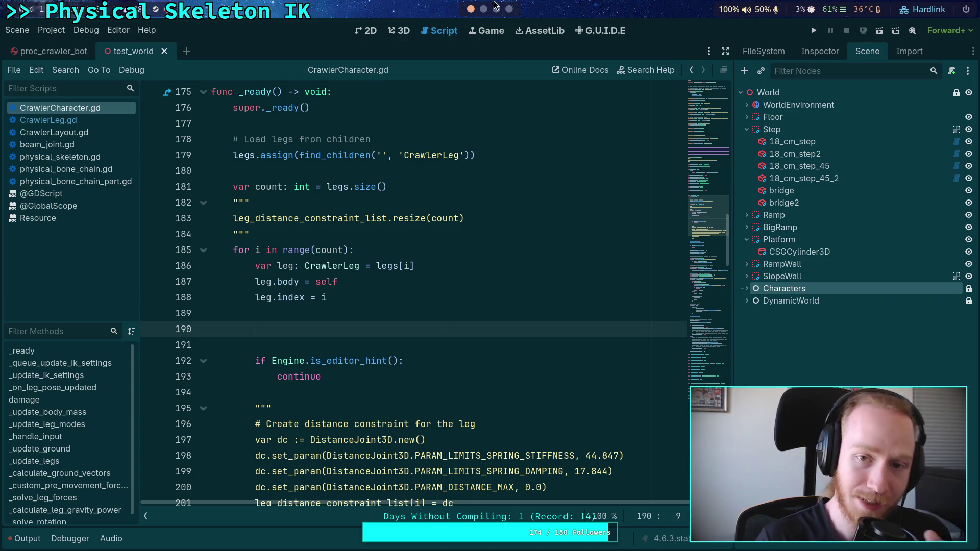
click(509, 8)
Step: Switch to the browser workspace, open a new tab, and look through the open tabs list
click(496, 9)
click(509, 9)
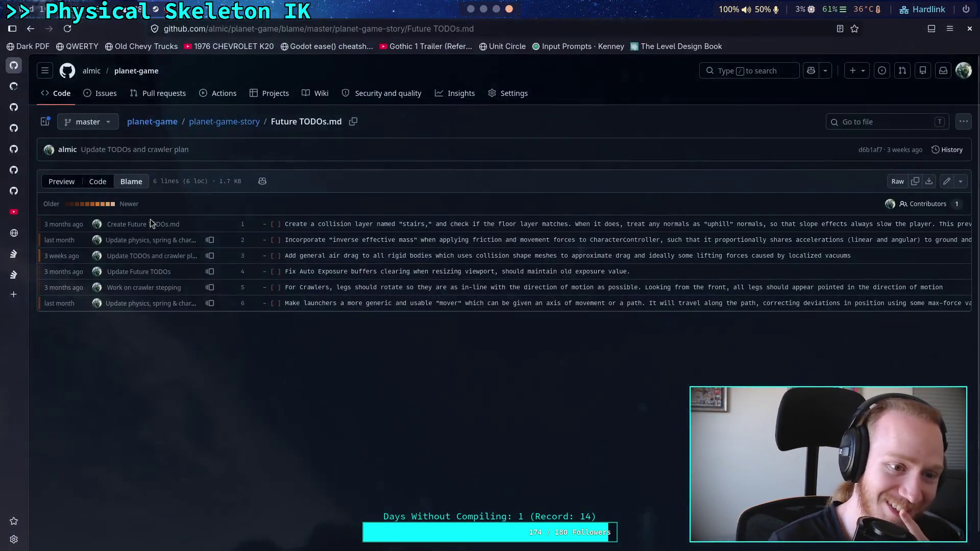
click(15, 296)
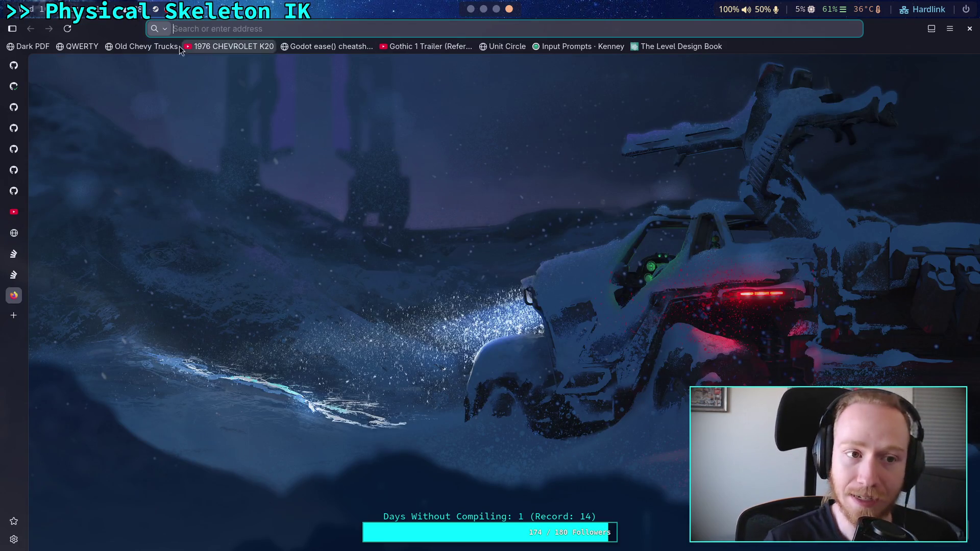
click(932, 29)
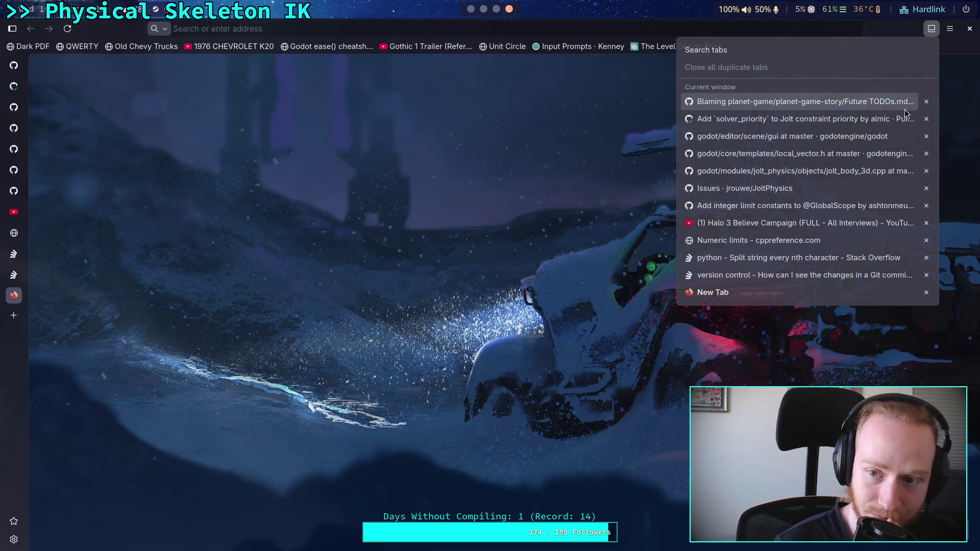
click(589, 198)
Step: Reopen the Godot Project Setup video from History > Recently closed tabs
click(950, 29)
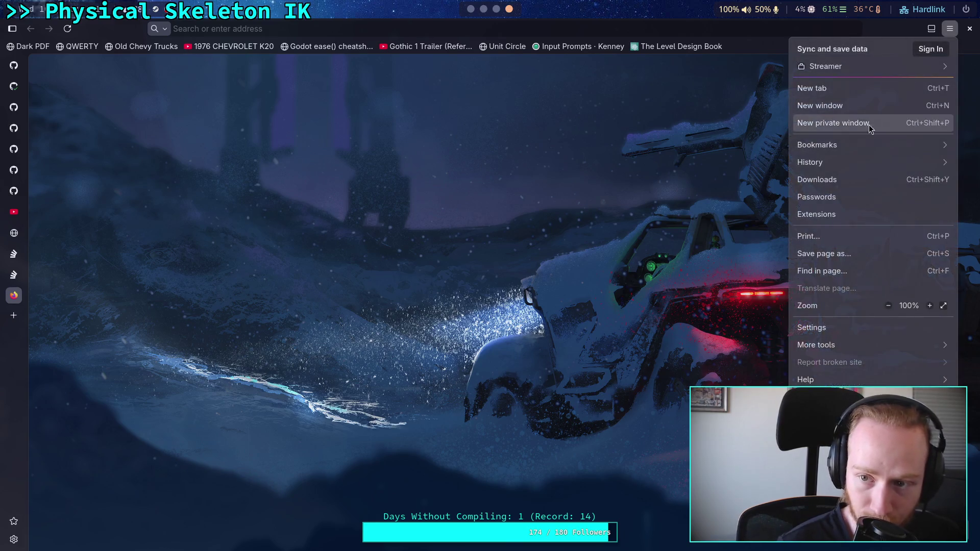
click(876, 162)
click(900, 73)
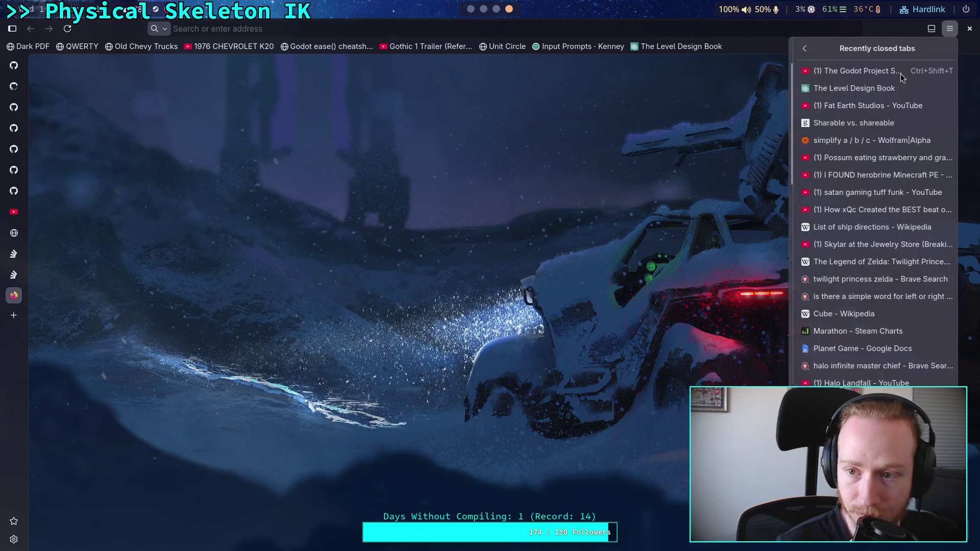
click(889, 76)
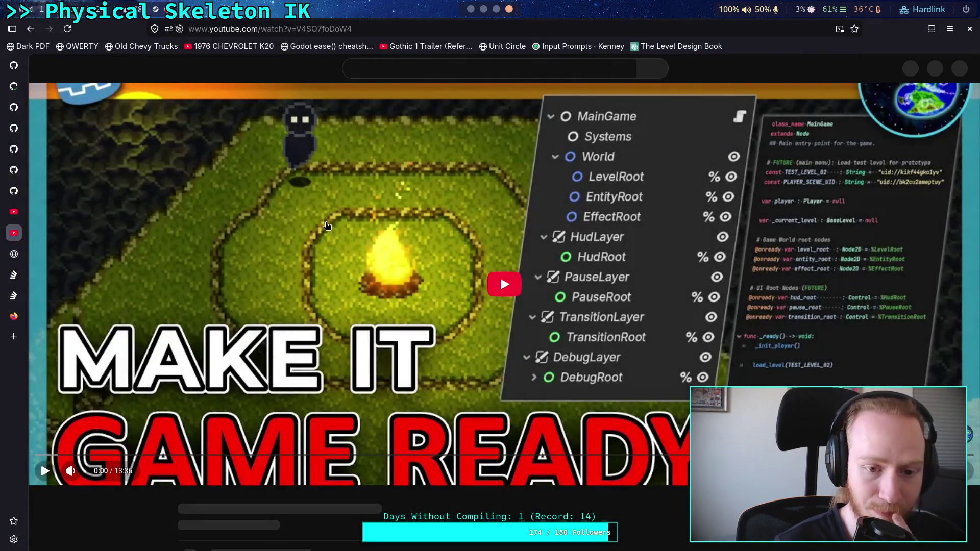
scroll(370, 277, down, 10)
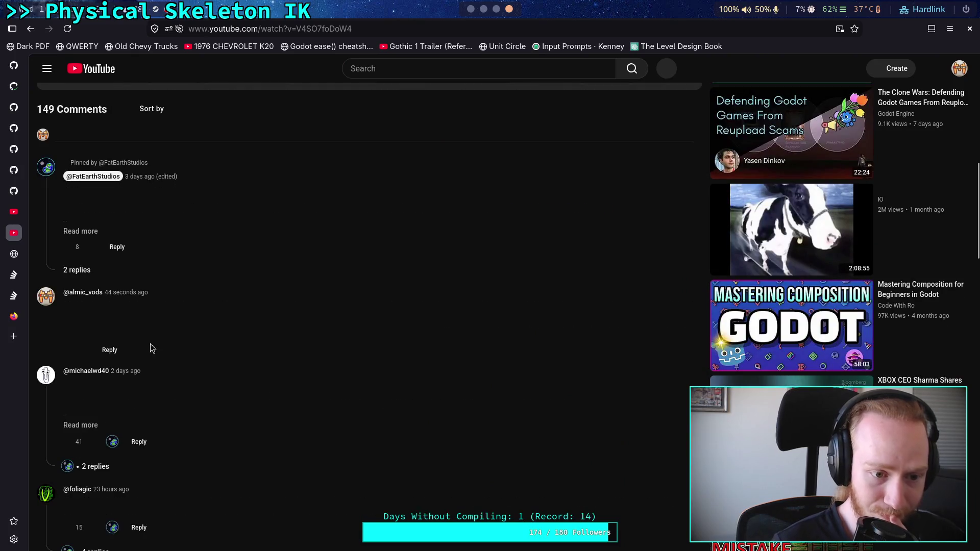
Step: Reply under the scene-structure comment suggesting autoloads replace the Main Game and Systems nodes
click(110, 351)
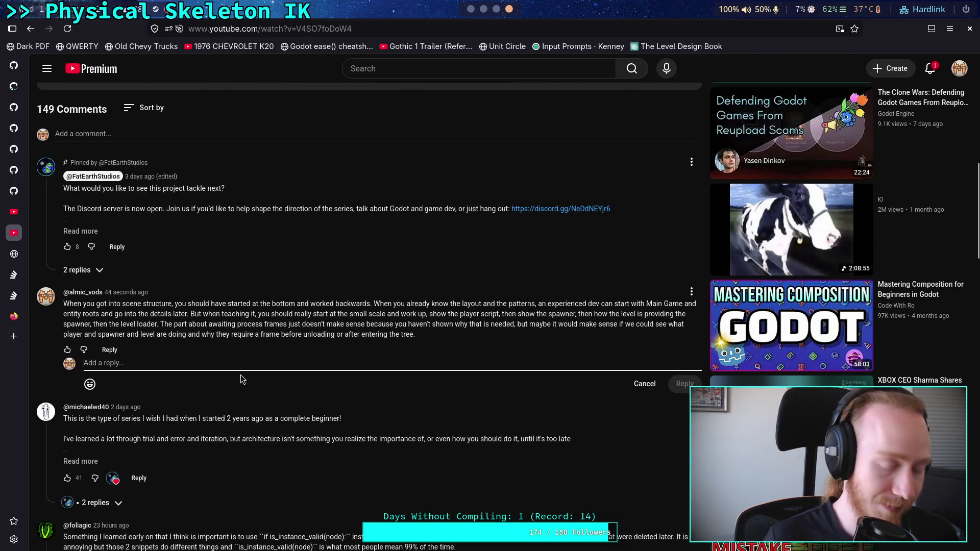
text(Alos)
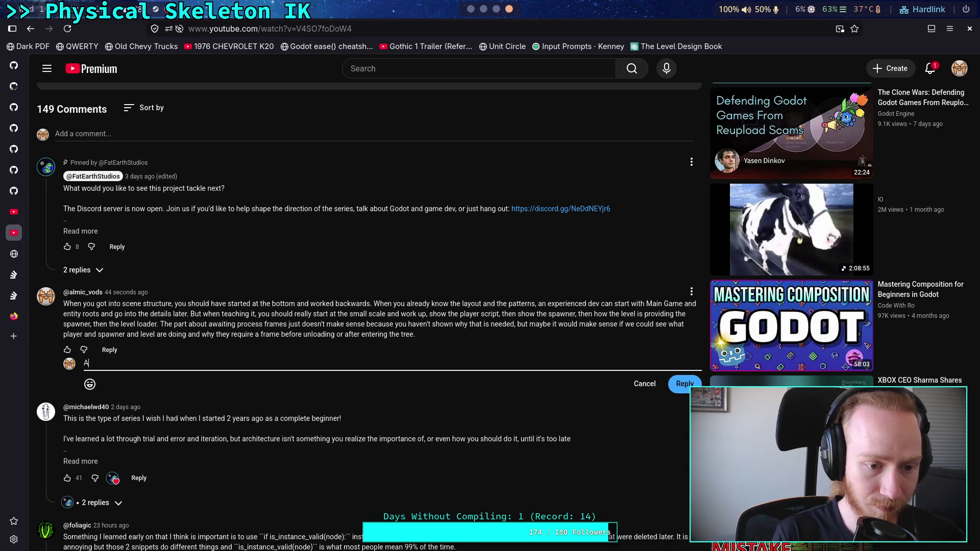
key(BackSpace)
key(BackSpace)
text(so, au)
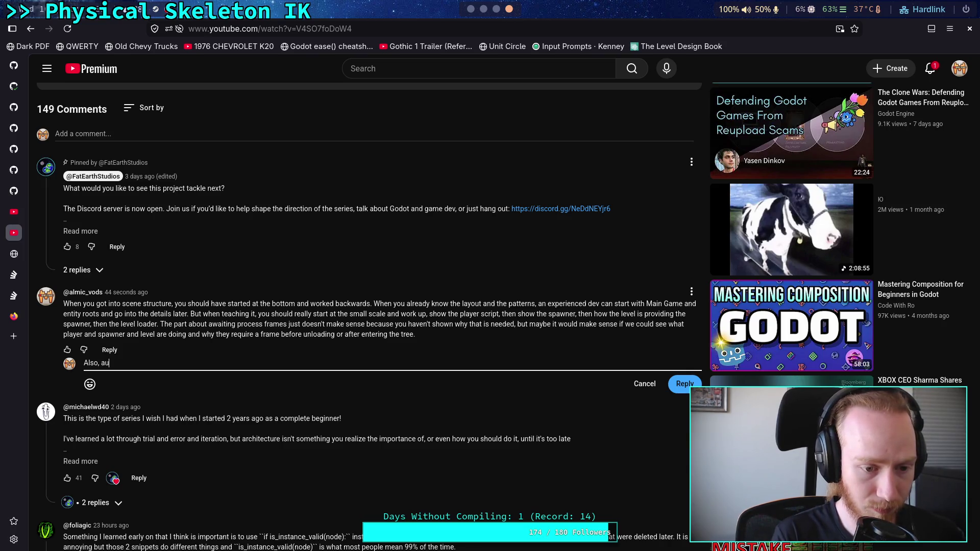
text(to loads )
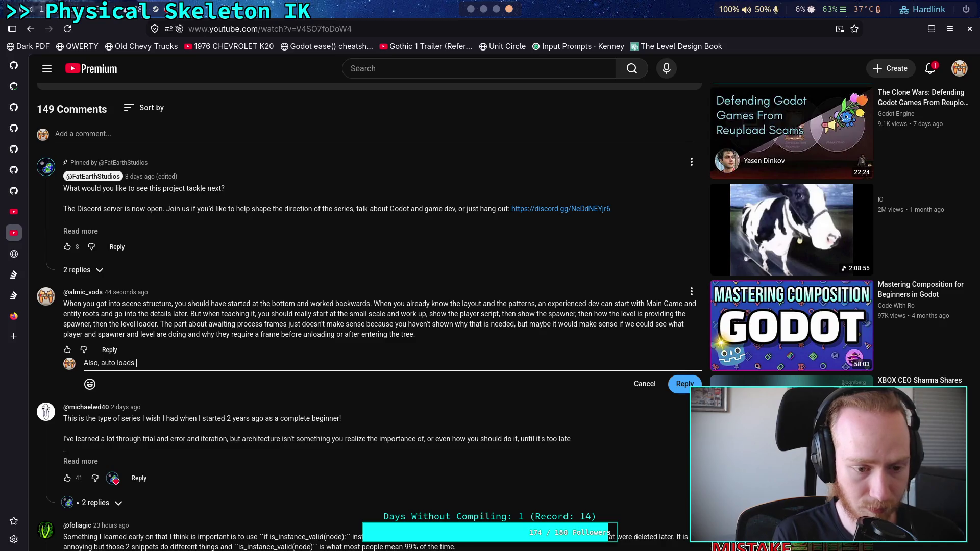
text(exist exact)
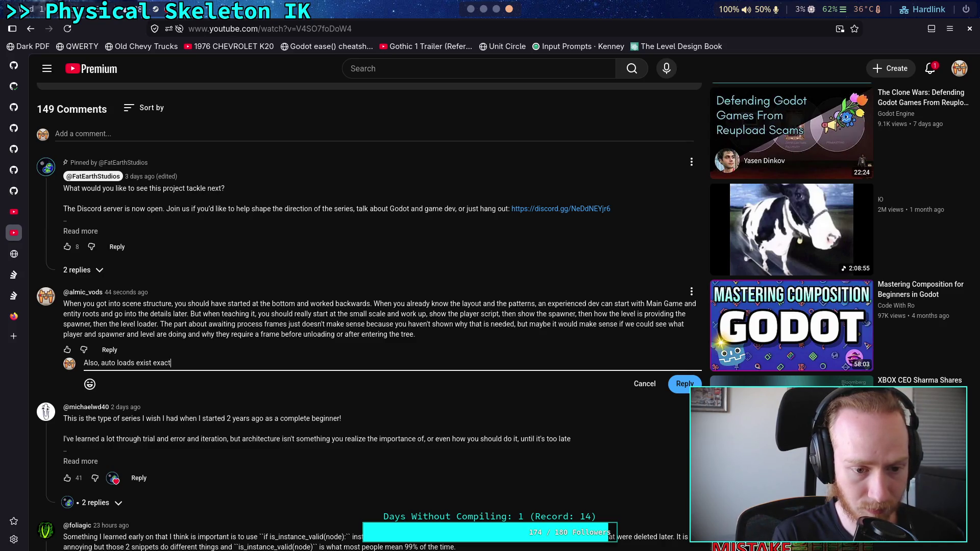
text(ly for the pur)
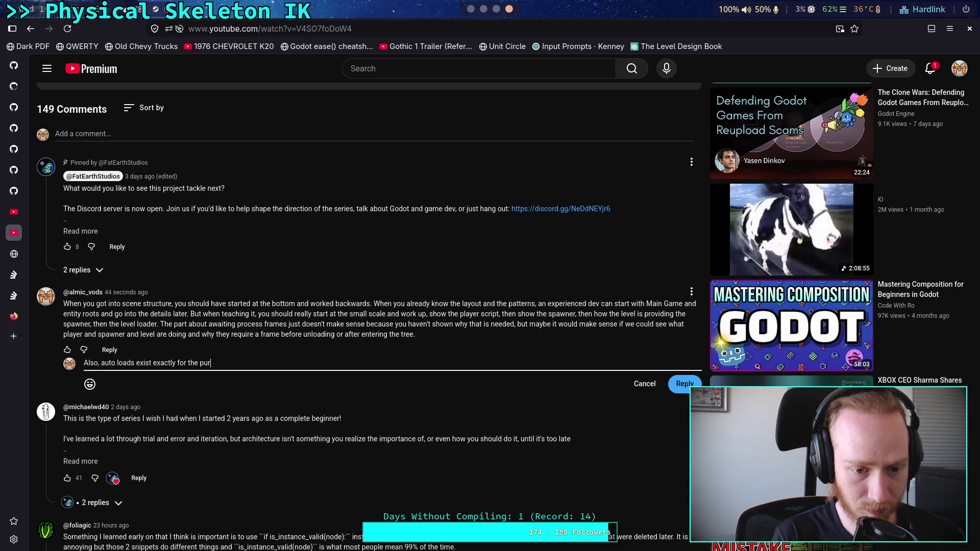
text(pose of )
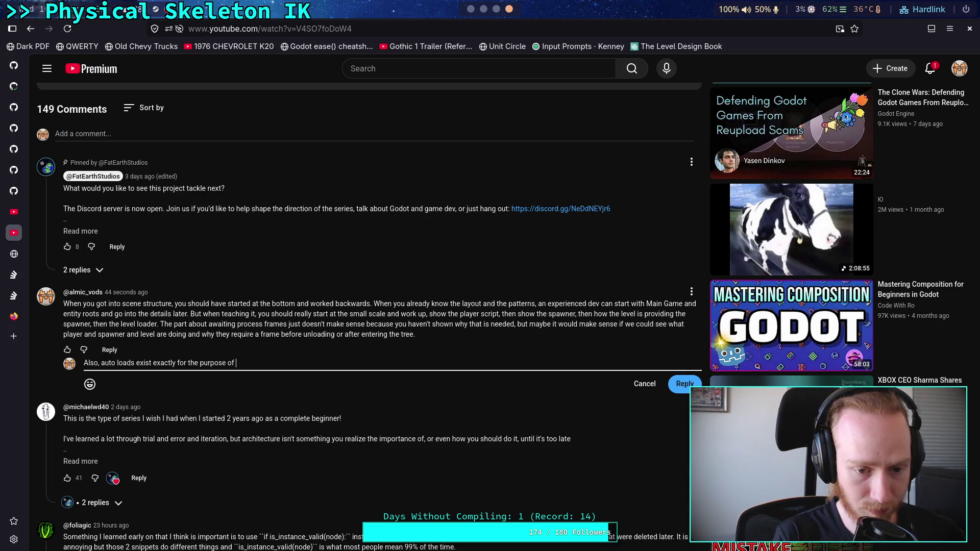
text(your Syst)
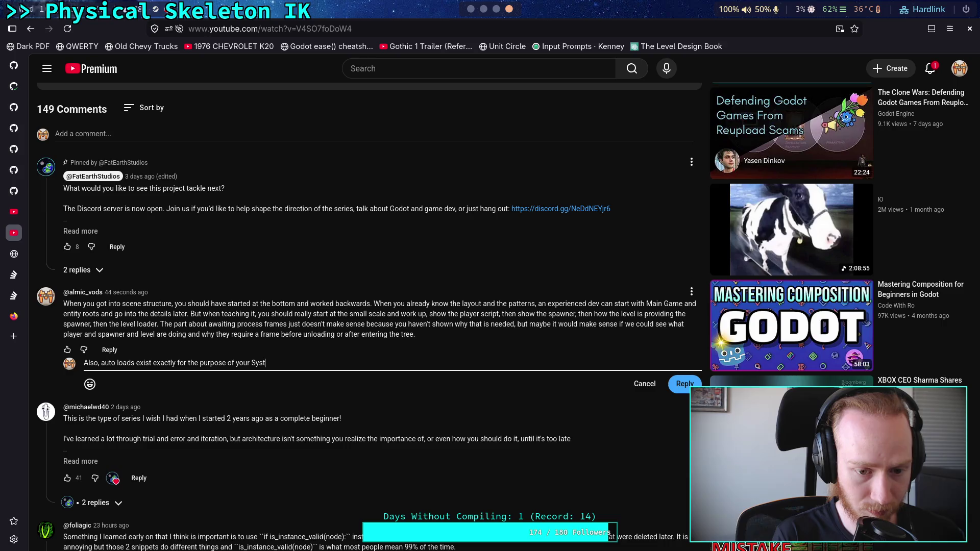
text(ems node. )
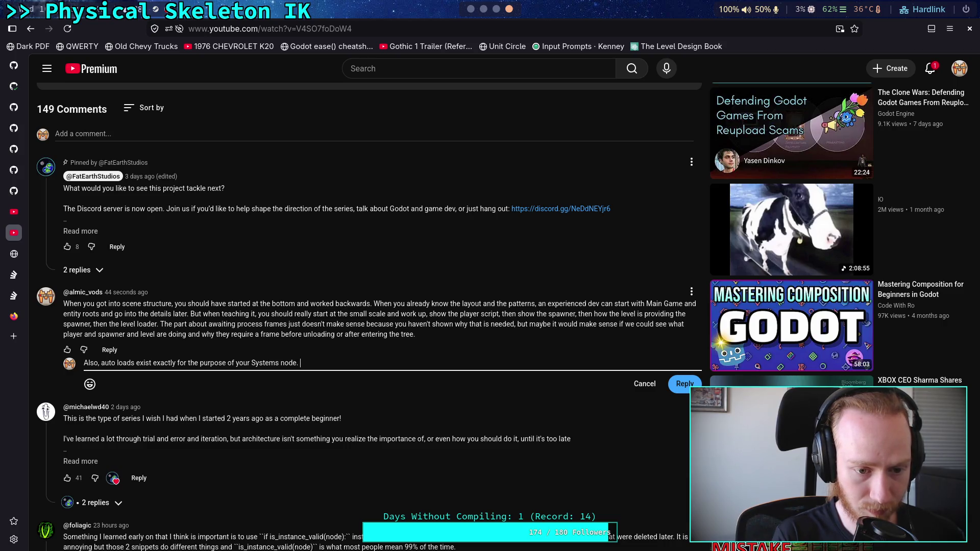
text(You should be us)
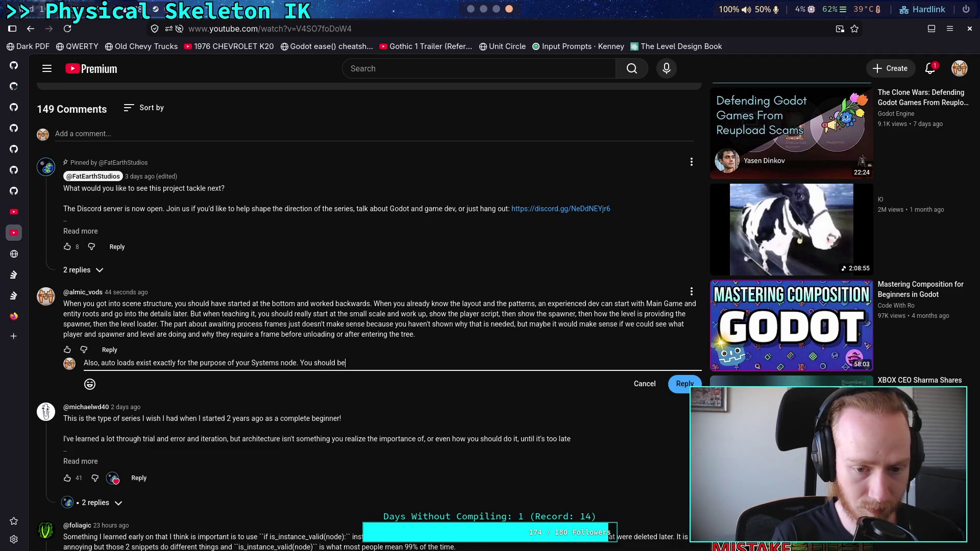
text(ing those)
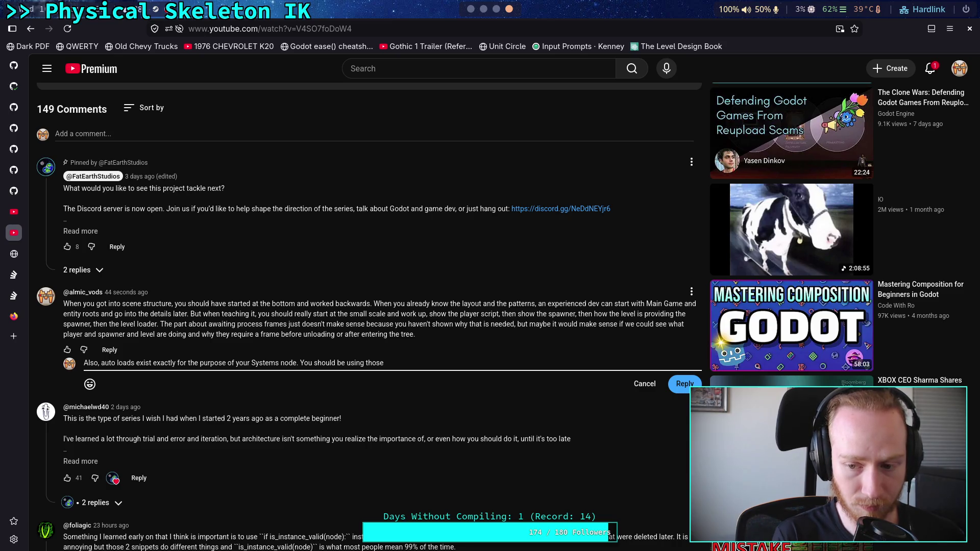
text(instead)
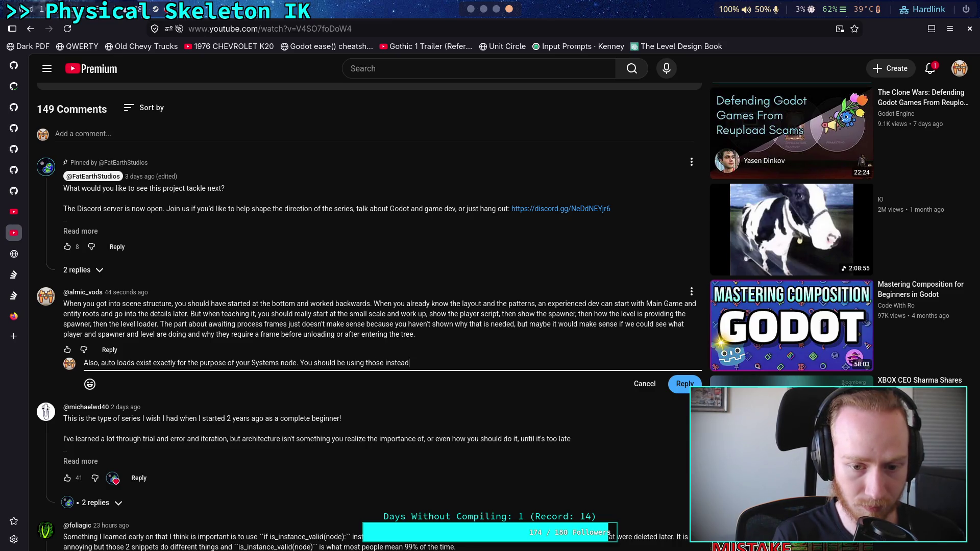
text(then you can cut out the entire Main Game and)
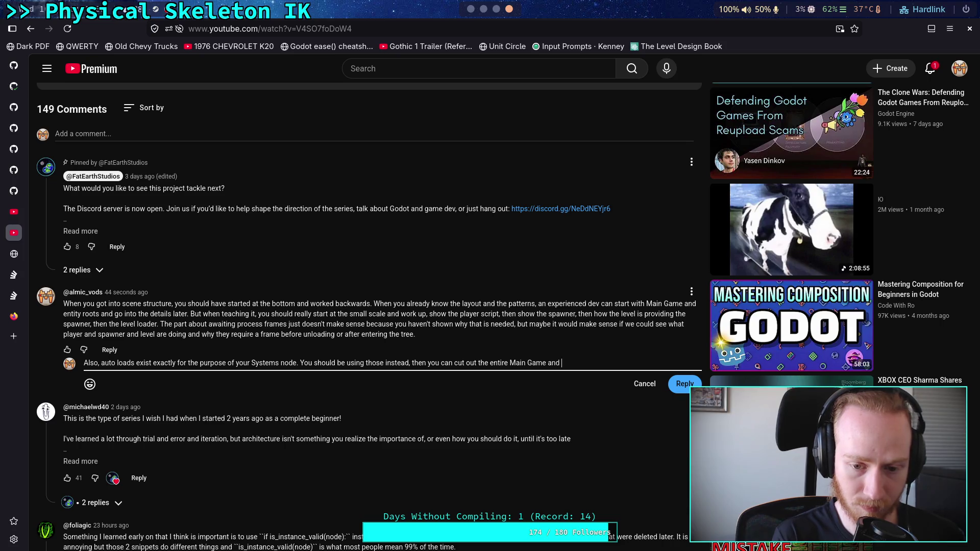
text( Systems nodes an d all the)
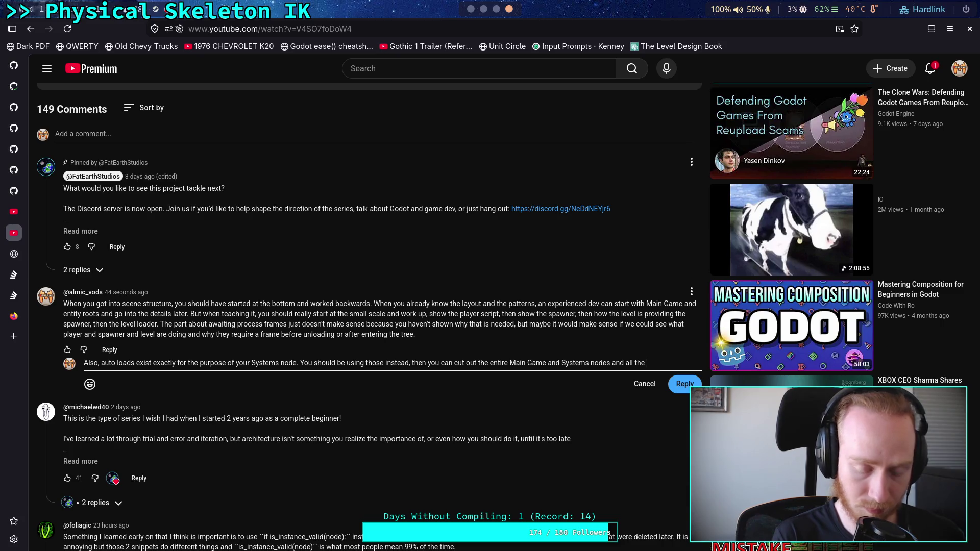
text(maintenance ar)
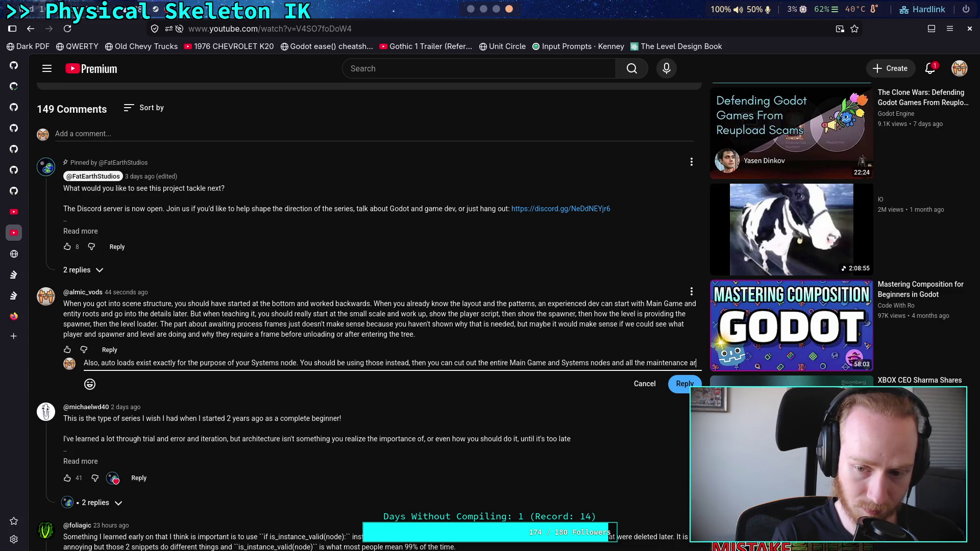
text(ound that)
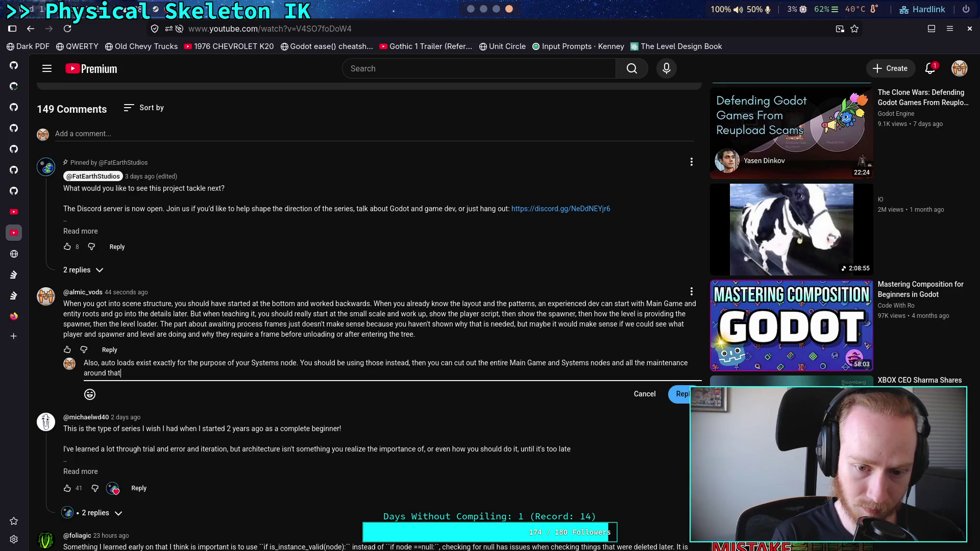
text(, Godot wi)
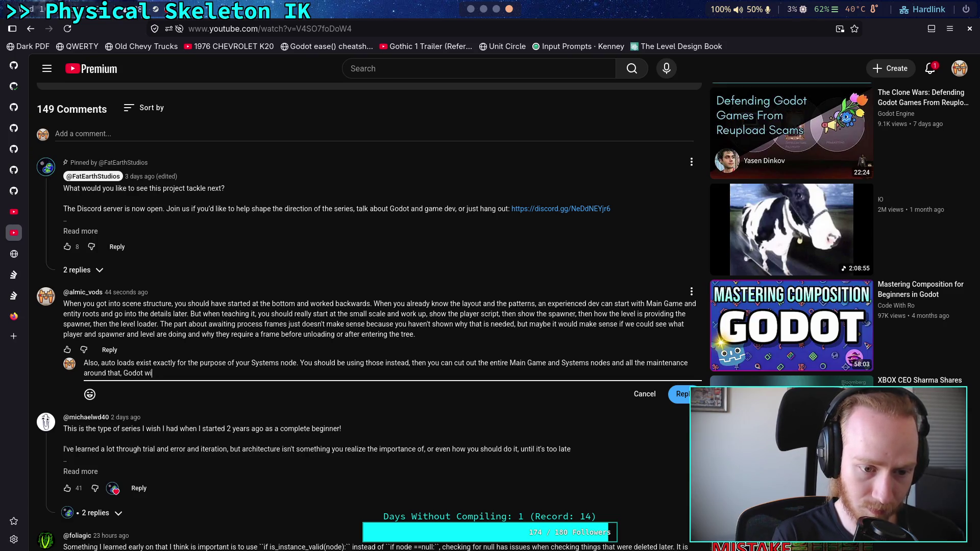
text(ll load them for y)
text(ou and pro)
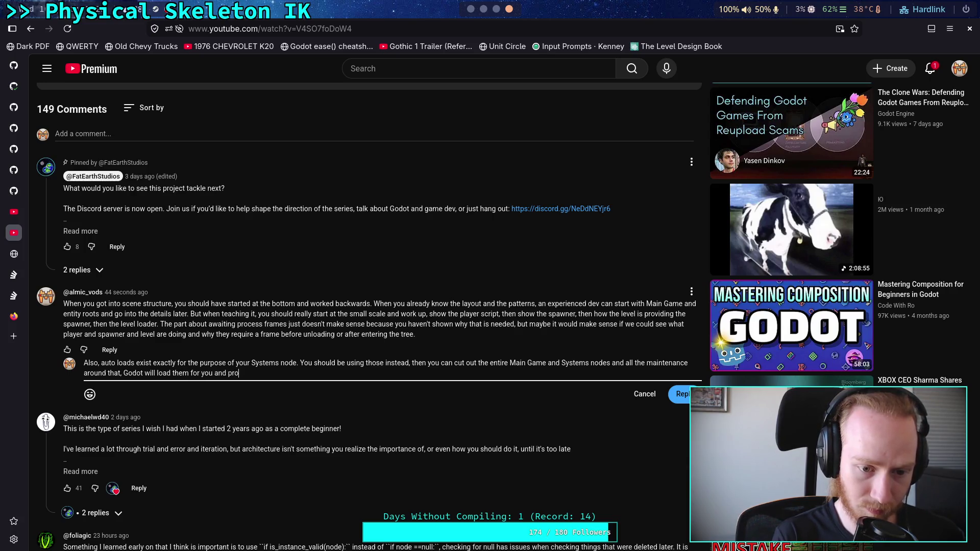
text(cess them regardless of pause state.)
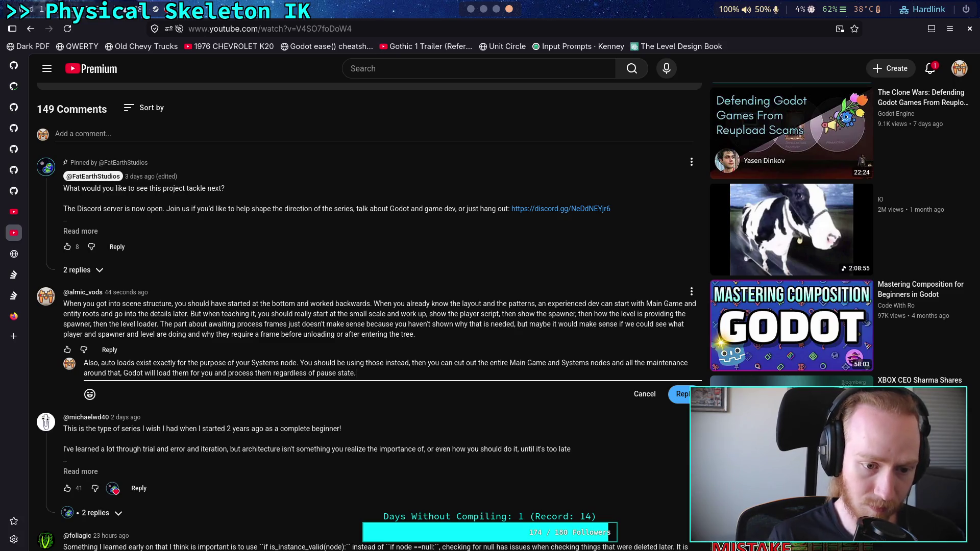
click(679, 394)
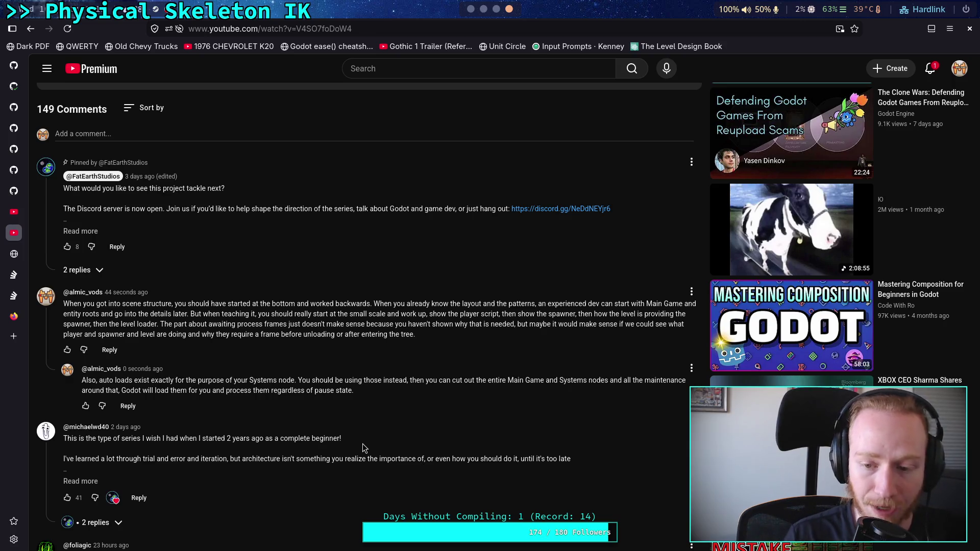
scroll(340, 294, up, 1)
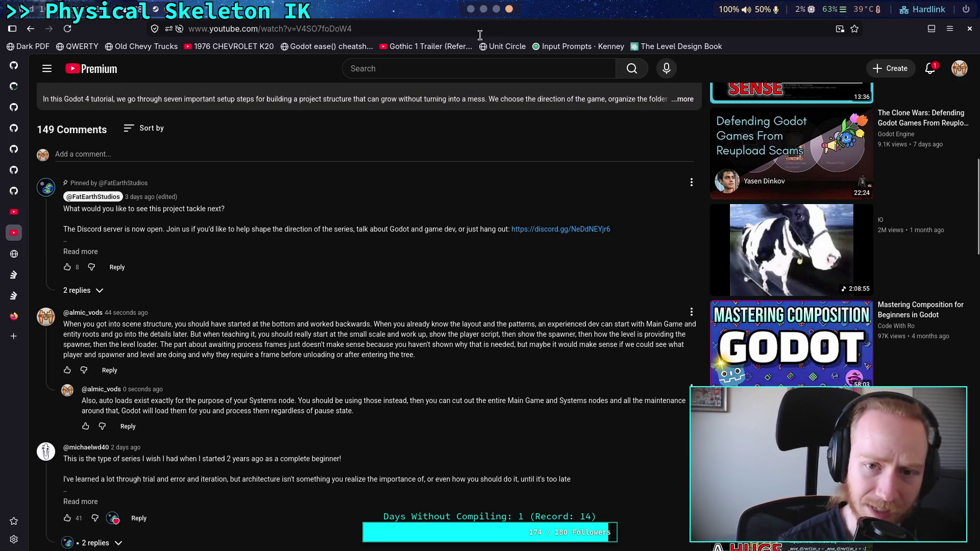
click(497, 9)
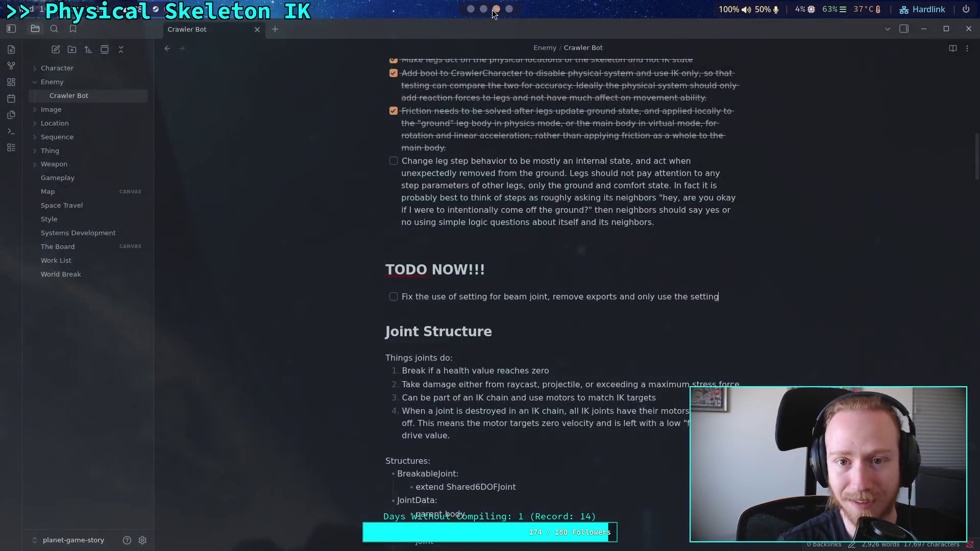
Step: Cycle from the Obsidian workspace to the browser showing the YouTube video's comments
click(483, 9)
click(496, 9)
click(509, 9)
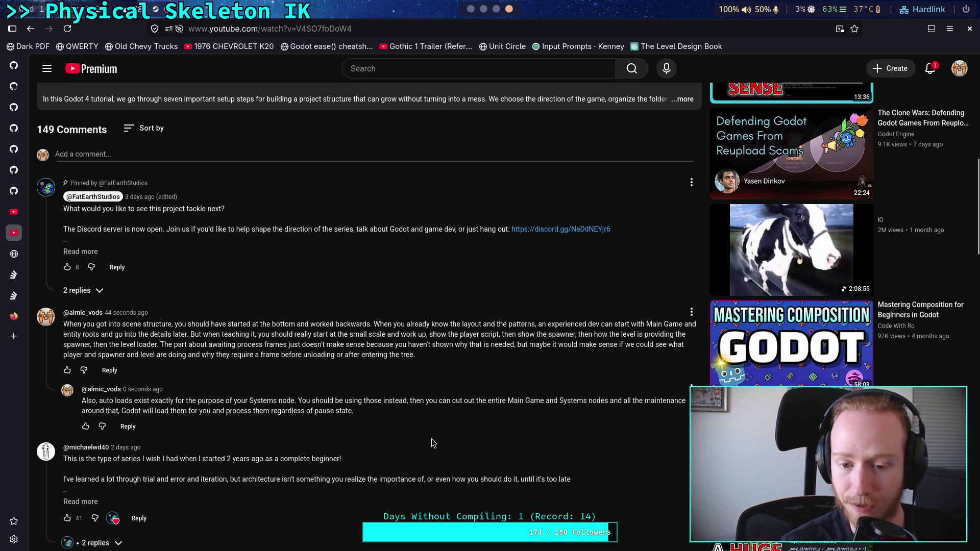
scroll(434, 442, down, 2)
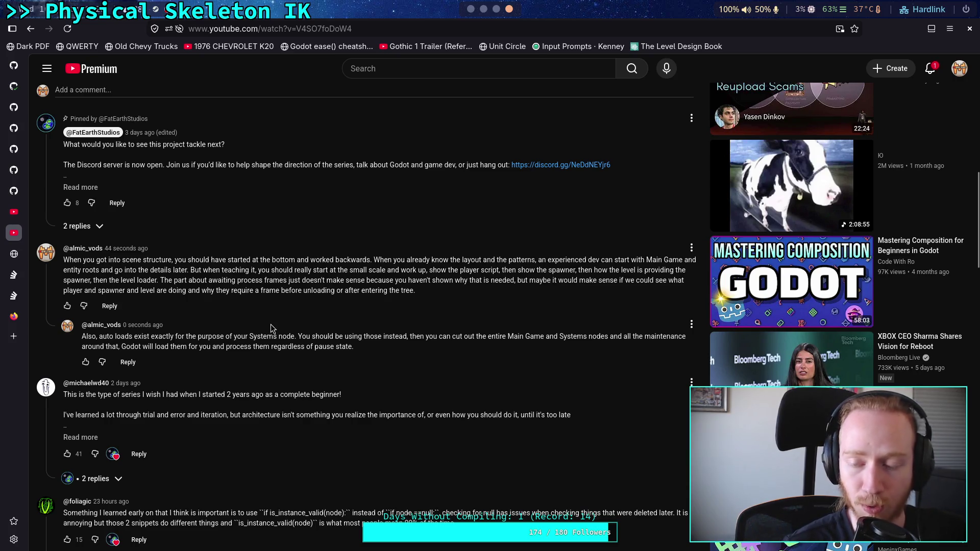
scroll(333, 335, up, 6)
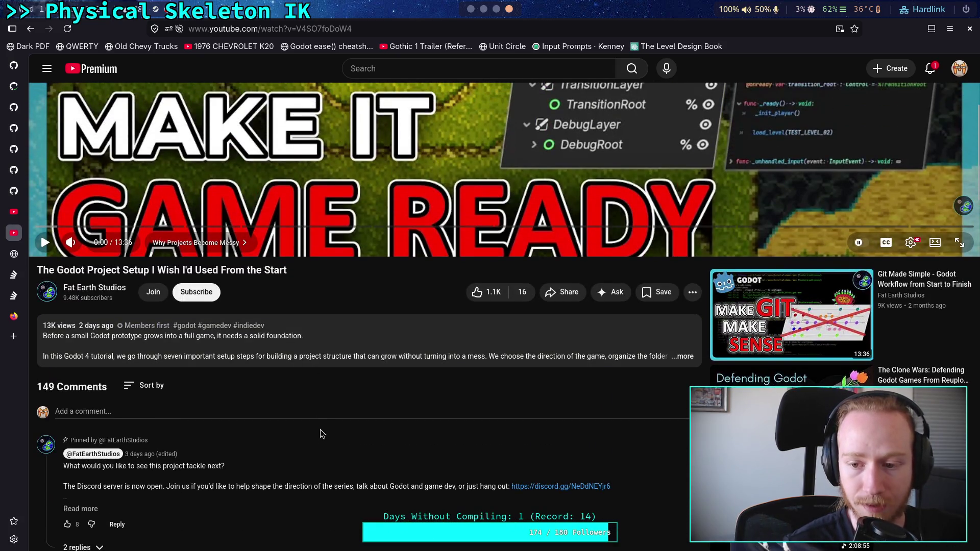
Step: Recheck the video's scene-tree thumbnail, then bring up the Godot editor on CrawlerCharacter.gd
scroll(352, 498, up, 5)
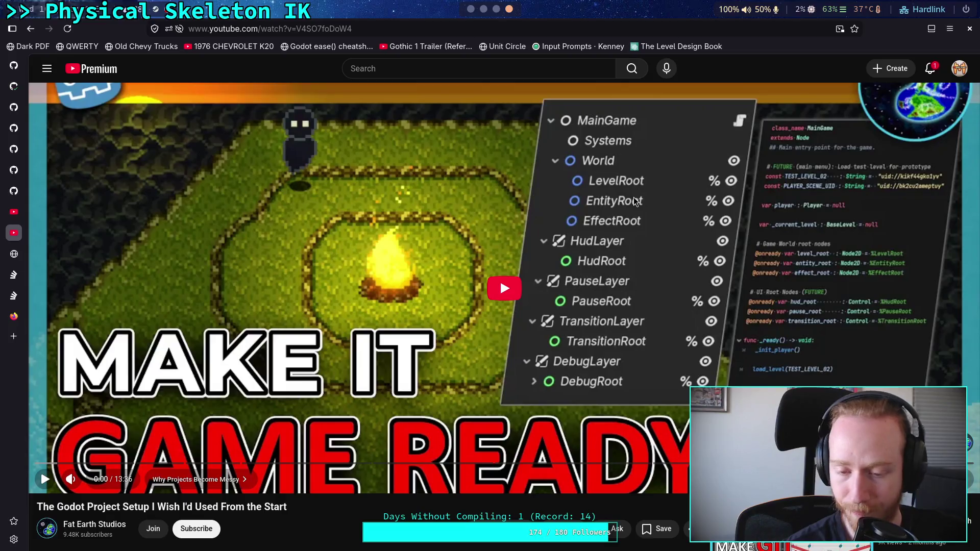
scroll(658, 259, down, 2)
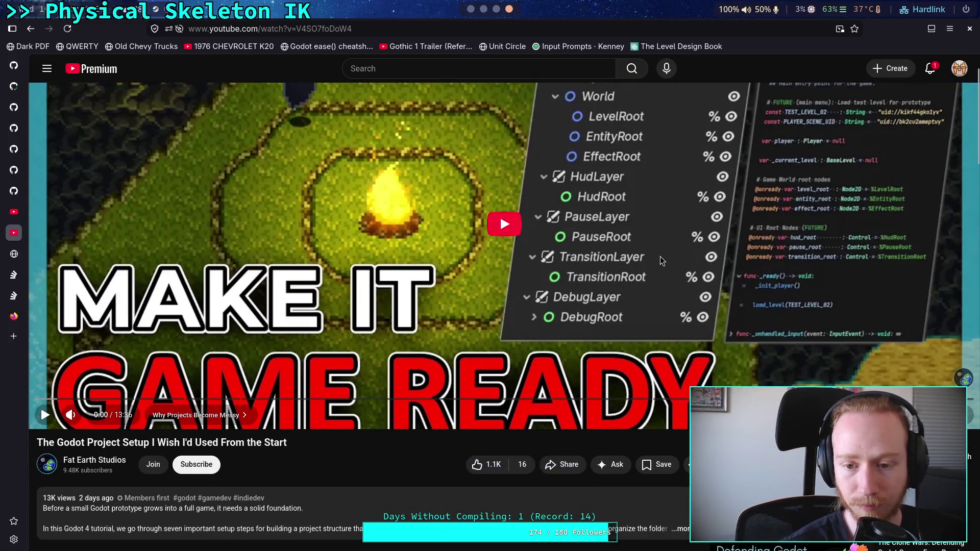
scroll(661, 261, down, 4)
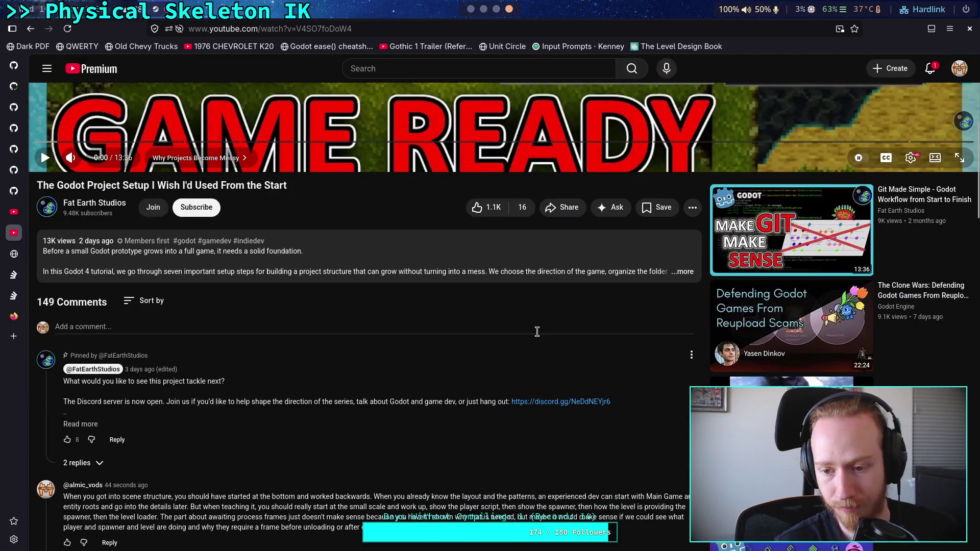
scroll(511, 327, up, 5)
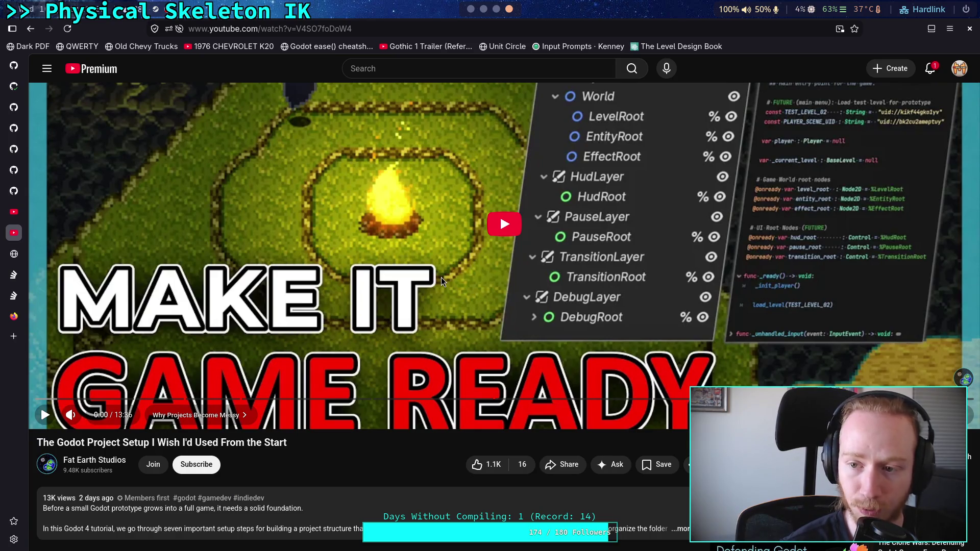
scroll(441, 282, down, 6)
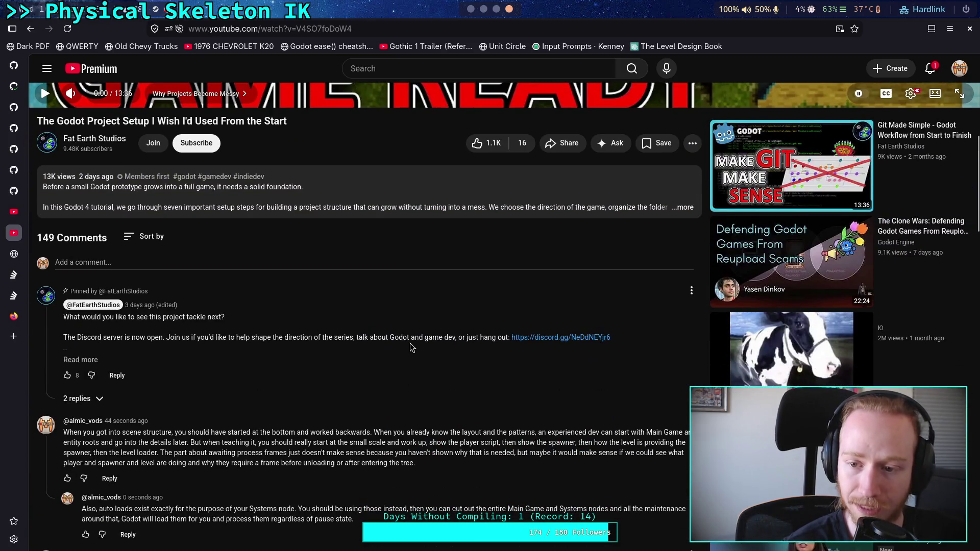
scroll(412, 348, down, 4)
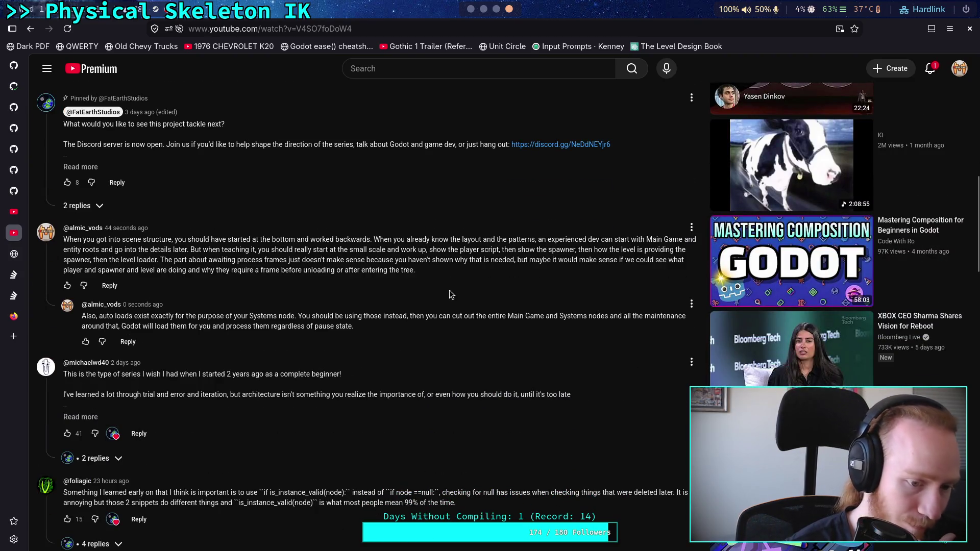
click(471, 9)
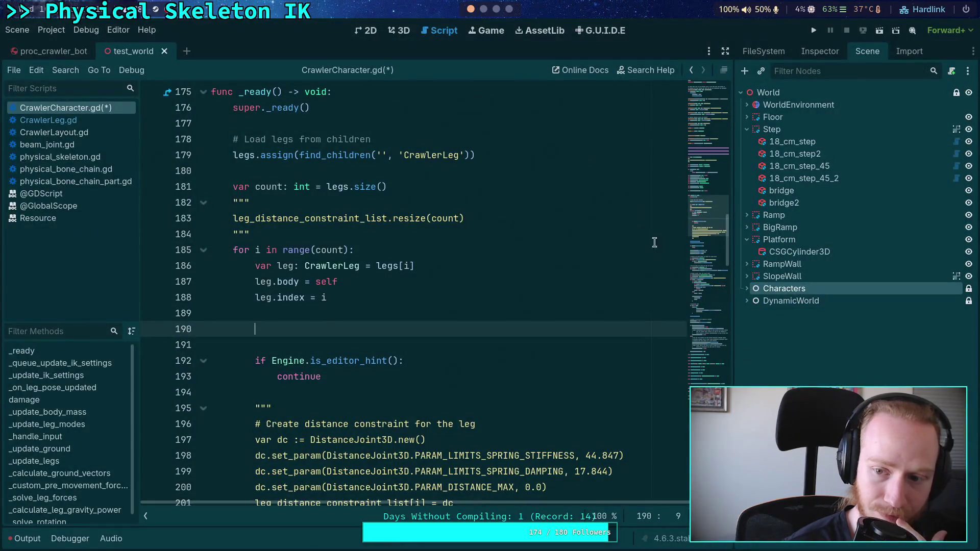
Step: Show the FileSystem dock and browse the scene, object, projectile and addons folders
click(763, 51)
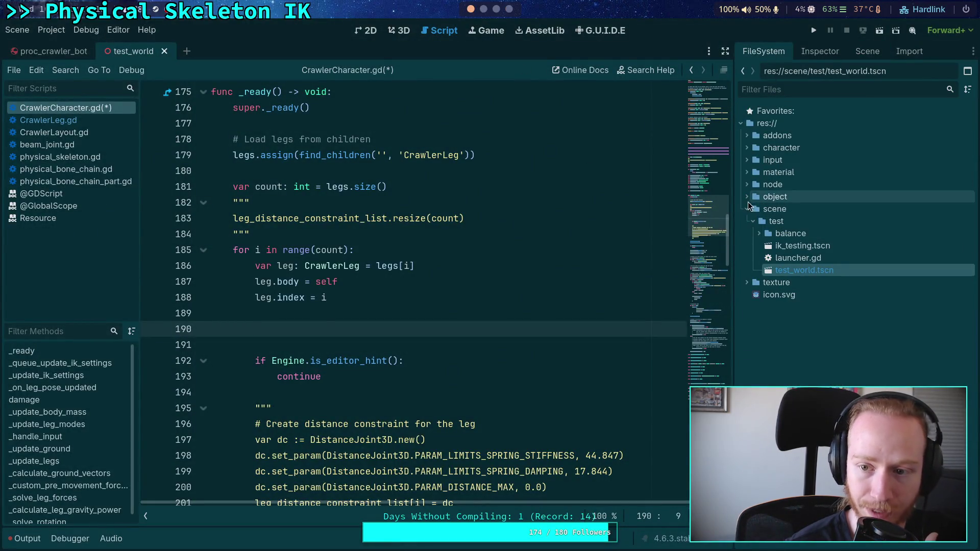
click(754, 222)
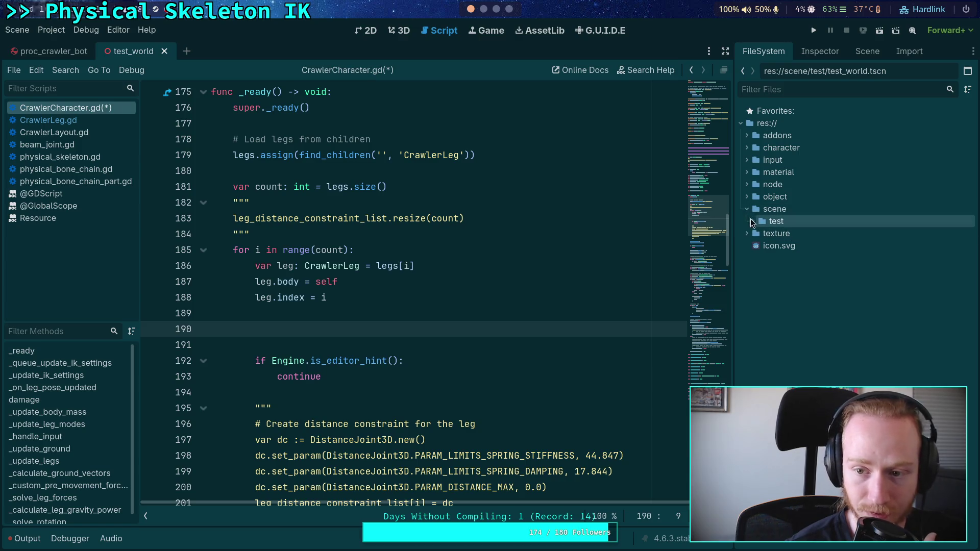
click(747, 197)
click(754, 209)
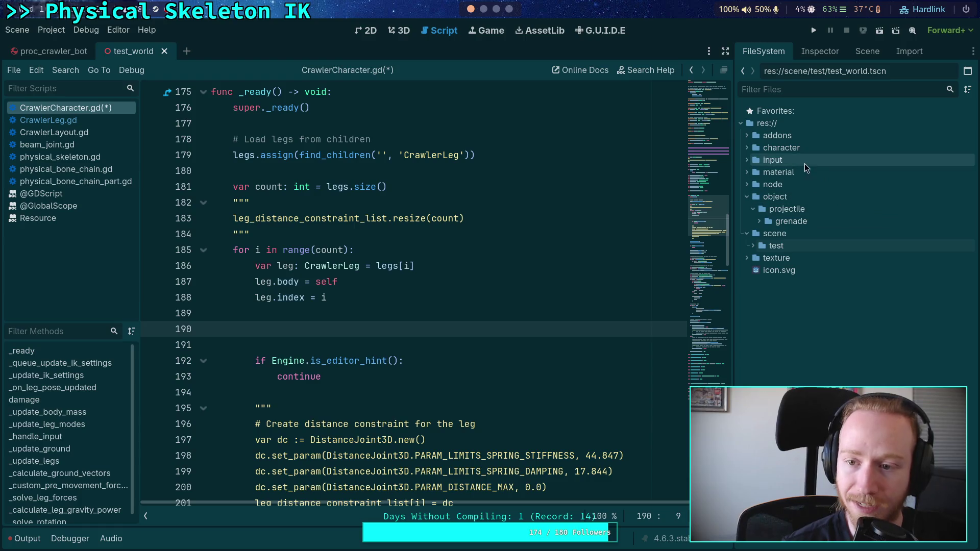
click(779, 135)
click(747, 136)
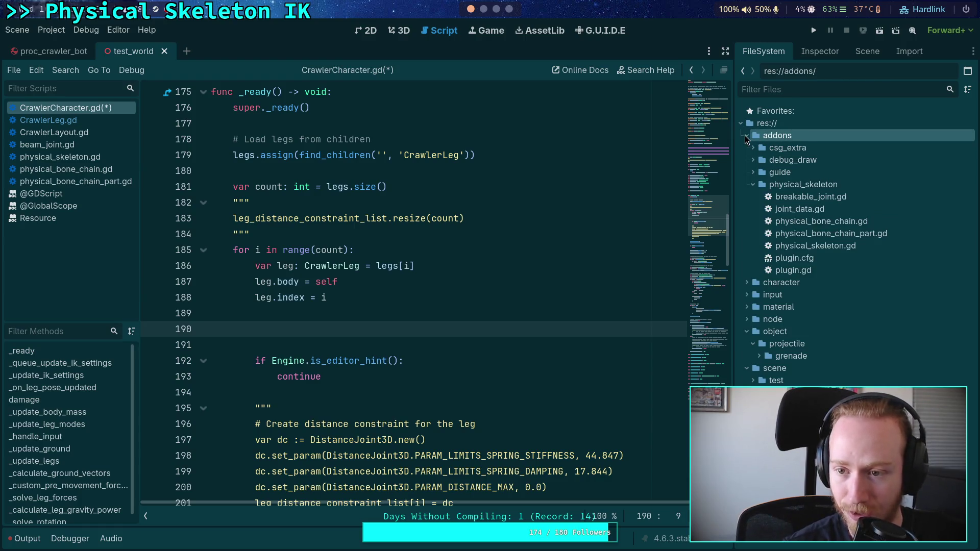
click(747, 137)
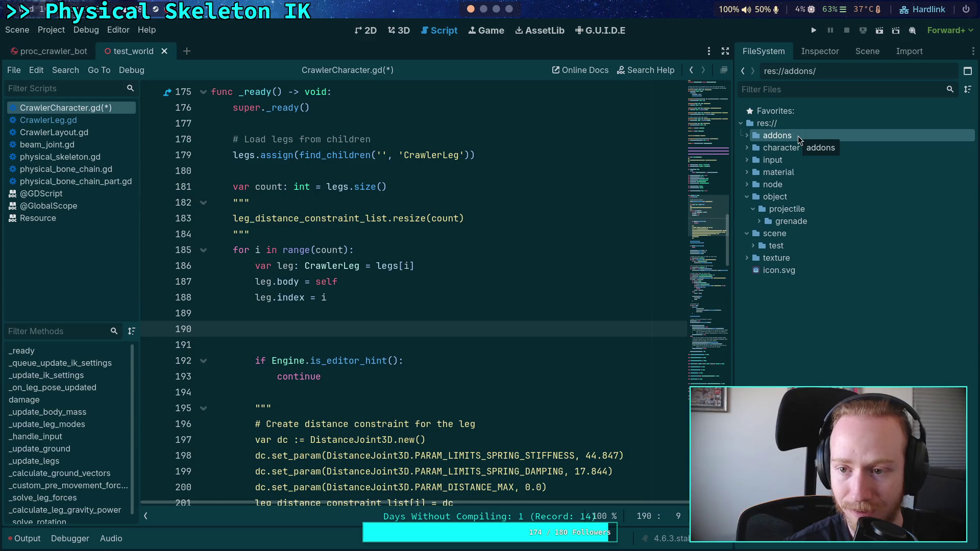
click(835, 209)
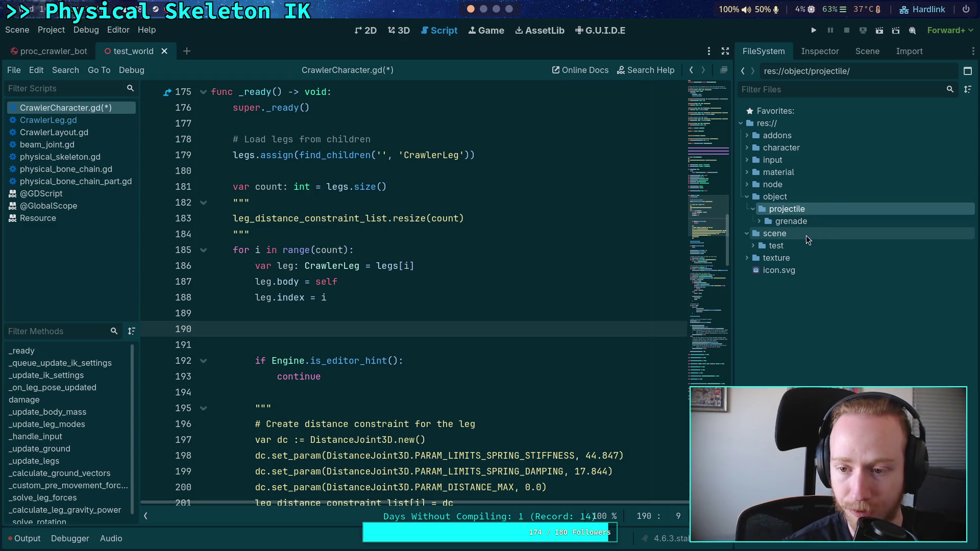
Step: Explore the node folder's beam_joint and shared_6dof_joint script subfolders
click(747, 186)
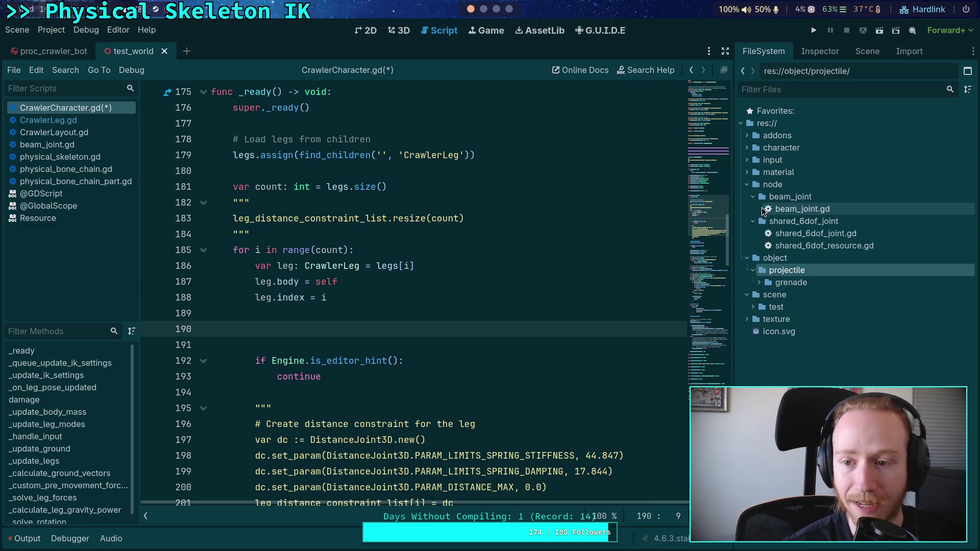
click(753, 197)
click(753, 209)
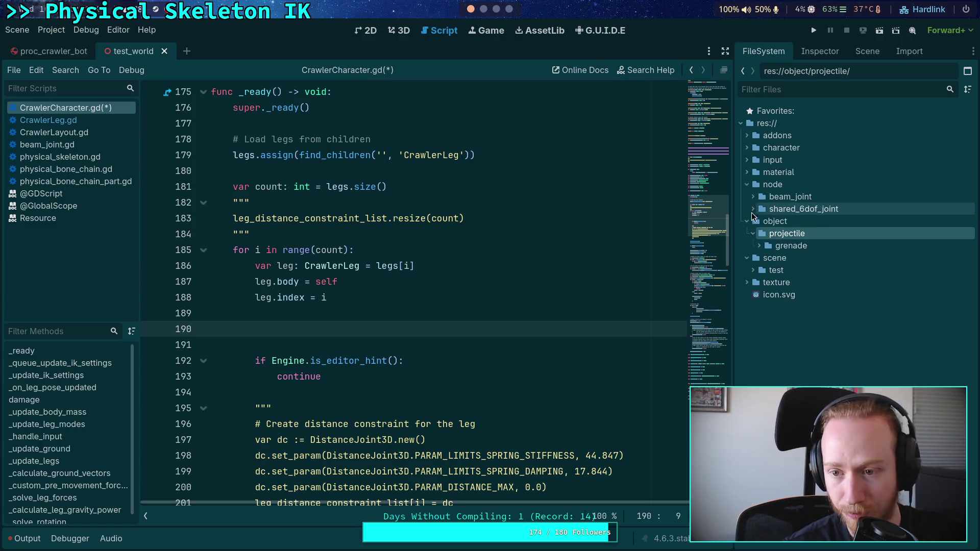
click(747, 186)
click(747, 185)
click(747, 187)
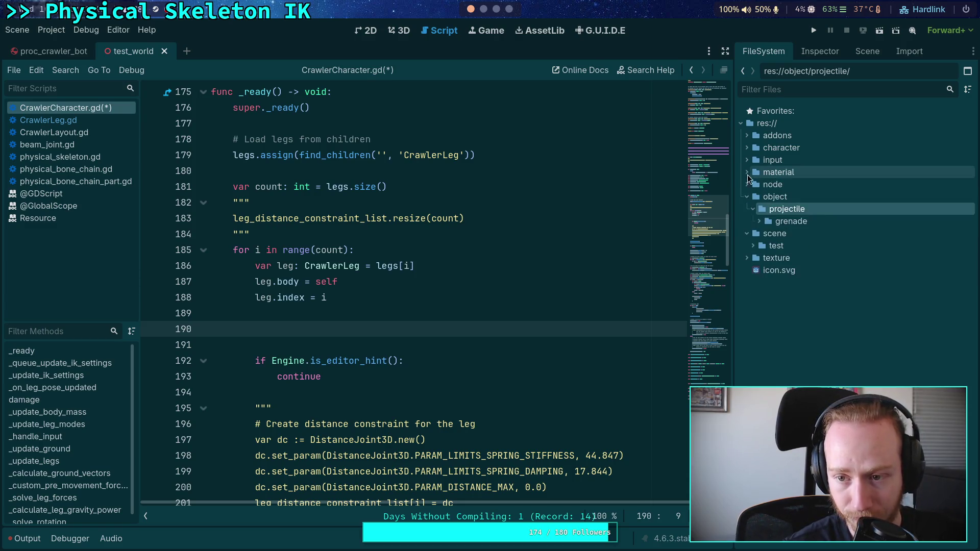
click(747, 187)
click(753, 209)
click(753, 209)
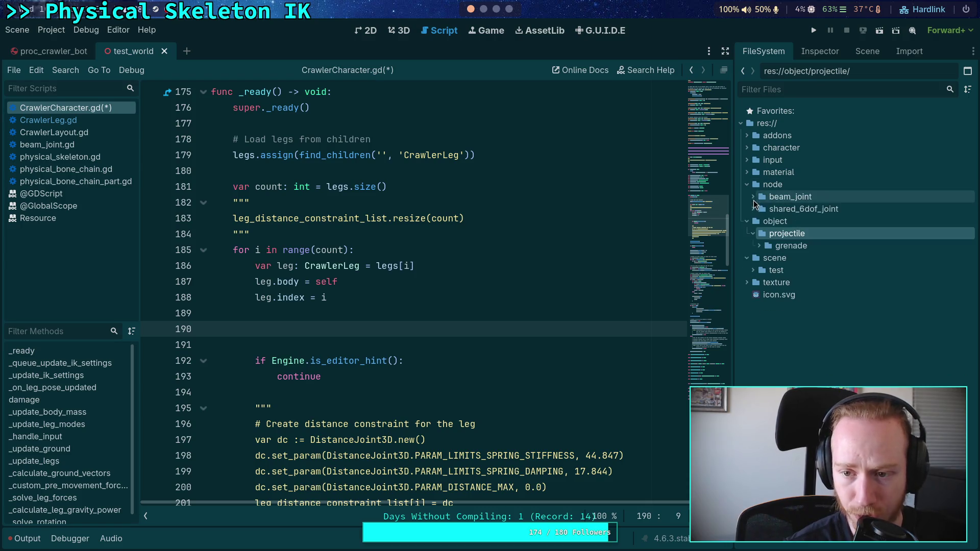
click(753, 209)
click(753, 209)
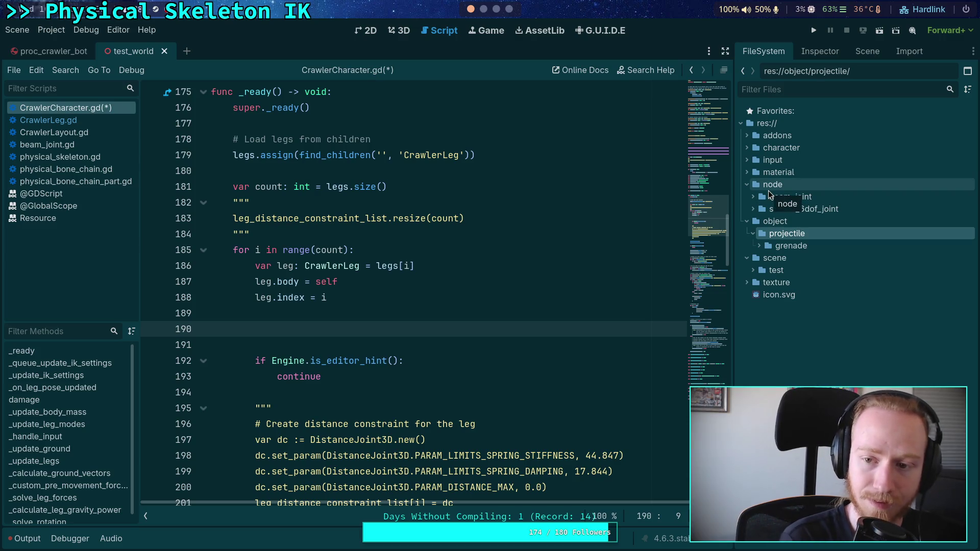
click(753, 197)
click(753, 197)
Step: Inspect the material folder's dev and physic subfolders and their .tres files
click(747, 173)
click(747, 172)
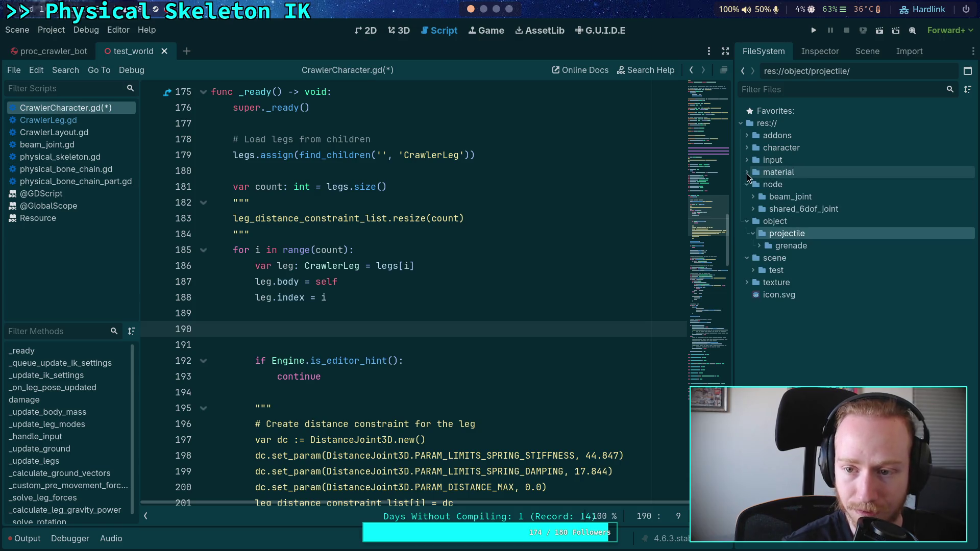
click(748, 172)
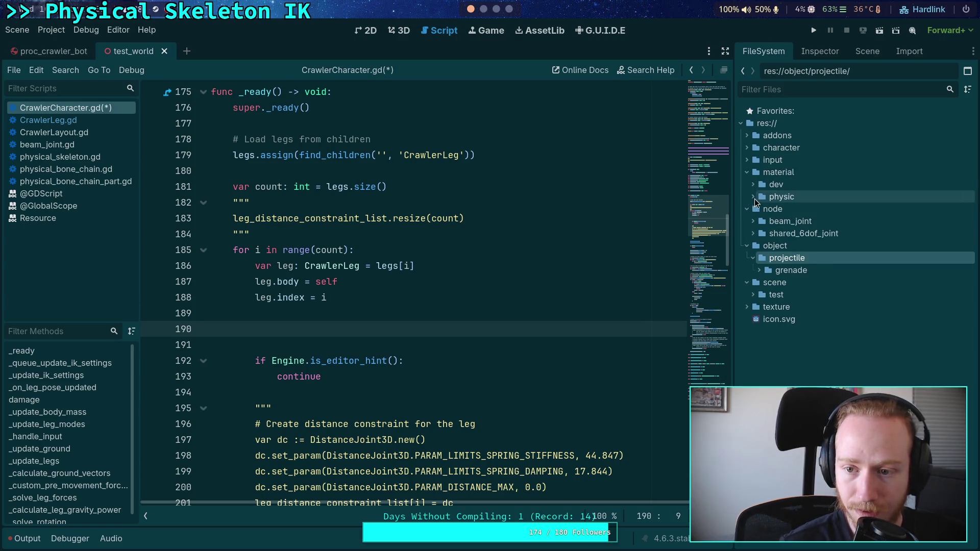
click(753, 197)
click(762, 185)
click(754, 184)
click(753, 184)
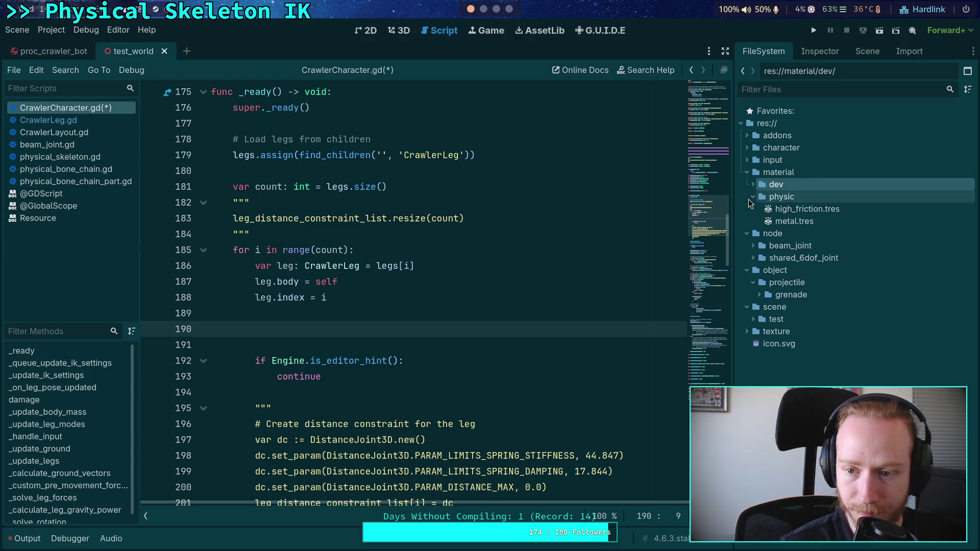
click(751, 198)
Step: Collapse the input, material, node, object and scene folders, then switch to the Godot source terminal
click(747, 162)
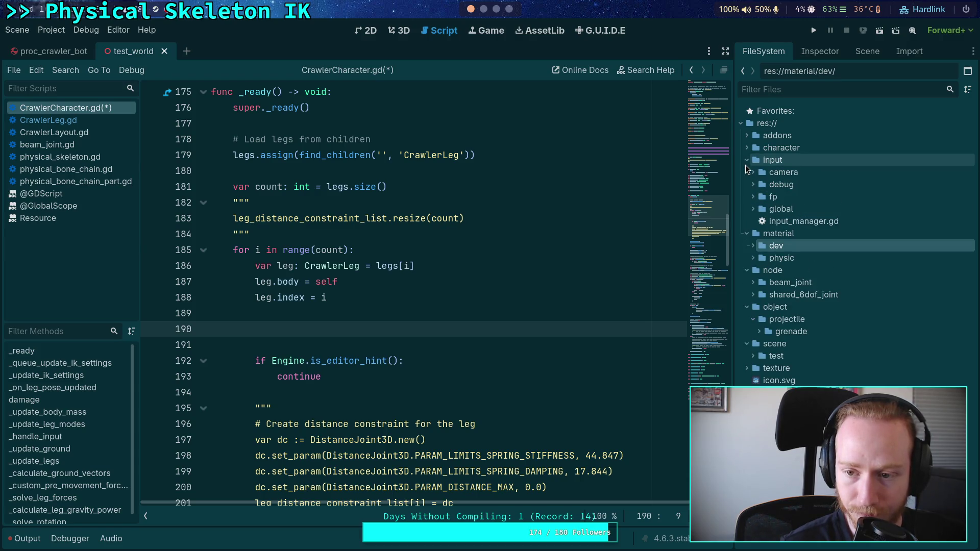
click(747, 160)
click(747, 172)
click(747, 184)
click(747, 197)
click(747, 208)
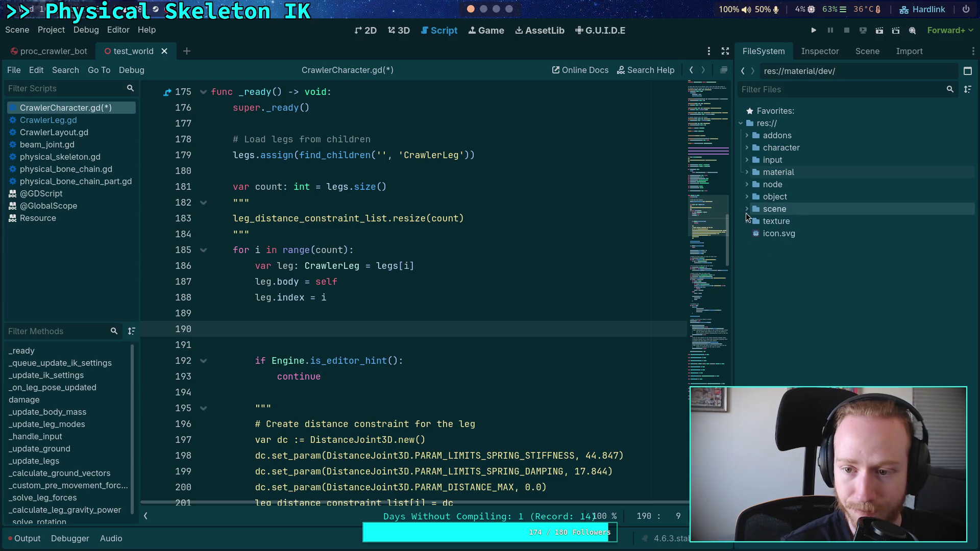
click(496, 9)
click(483, 8)
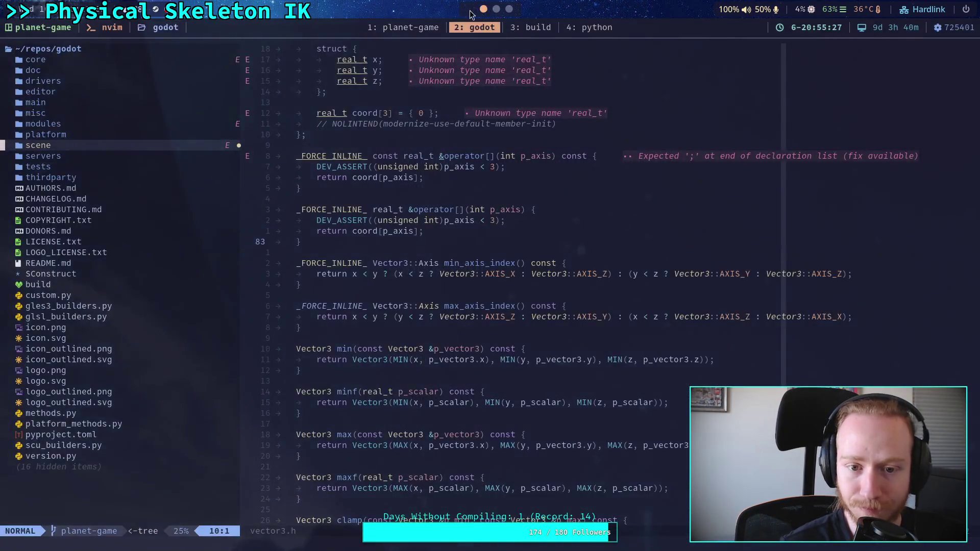
Step: Return to the YouTube project-setup video, briefly play and pause it, and start a new search
click(496, 9)
click(510, 9)
scroll(575, 276, up, 10)
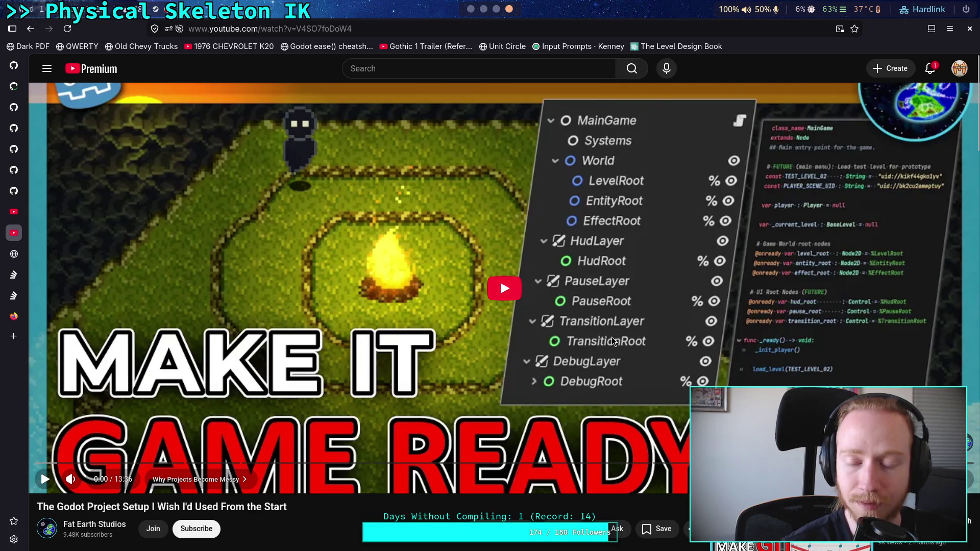
click(731, 376)
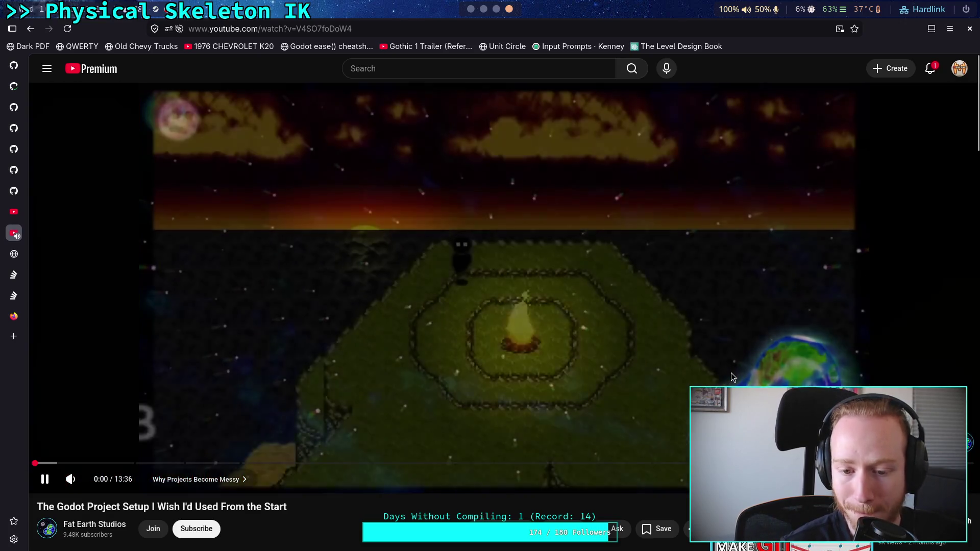
click(731, 372)
scroll(417, 384, down, 5)
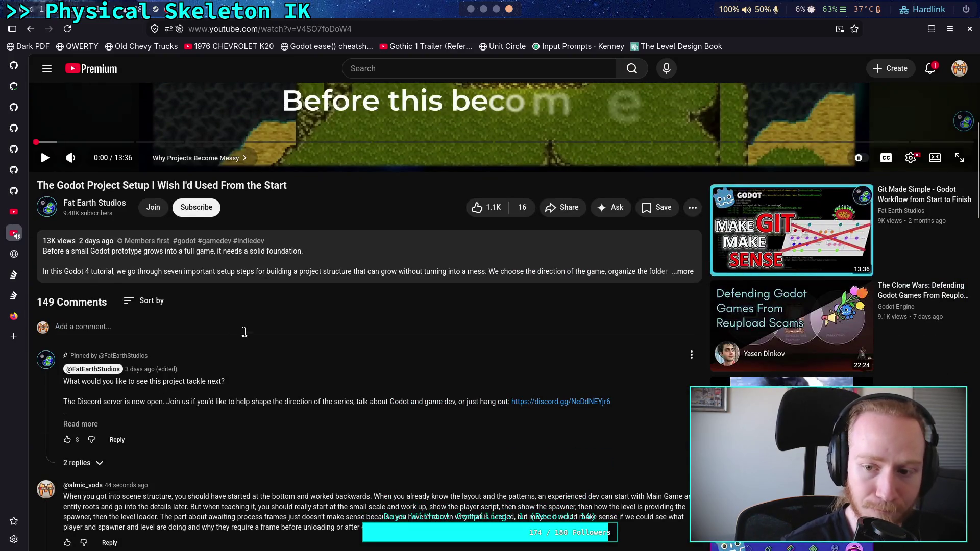
scroll(242, 331, up, 5)
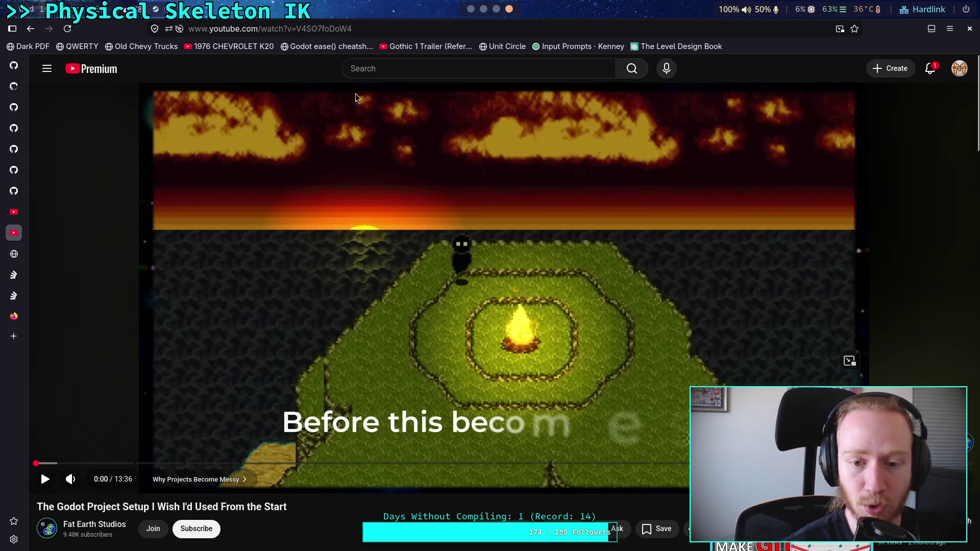
scroll(427, 415, down, 3)
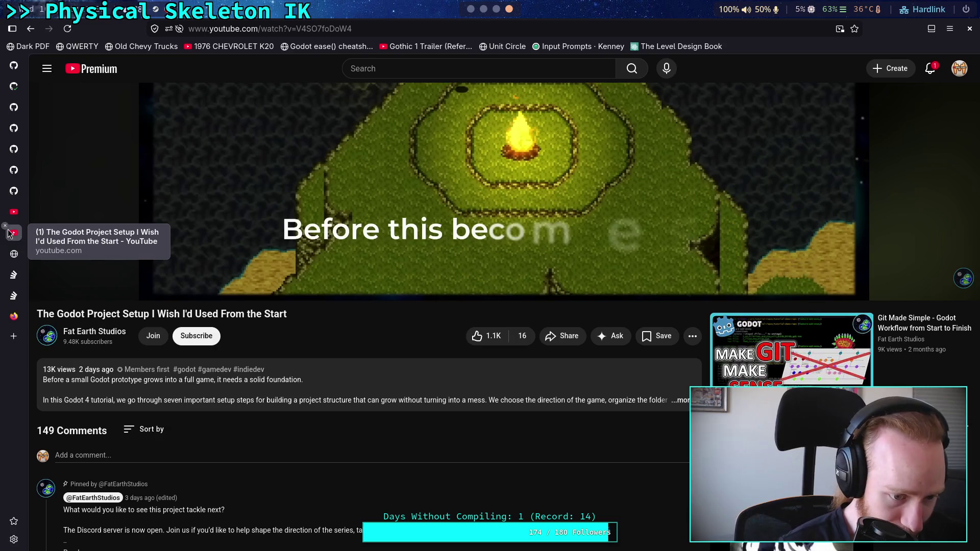
click(436, 75)
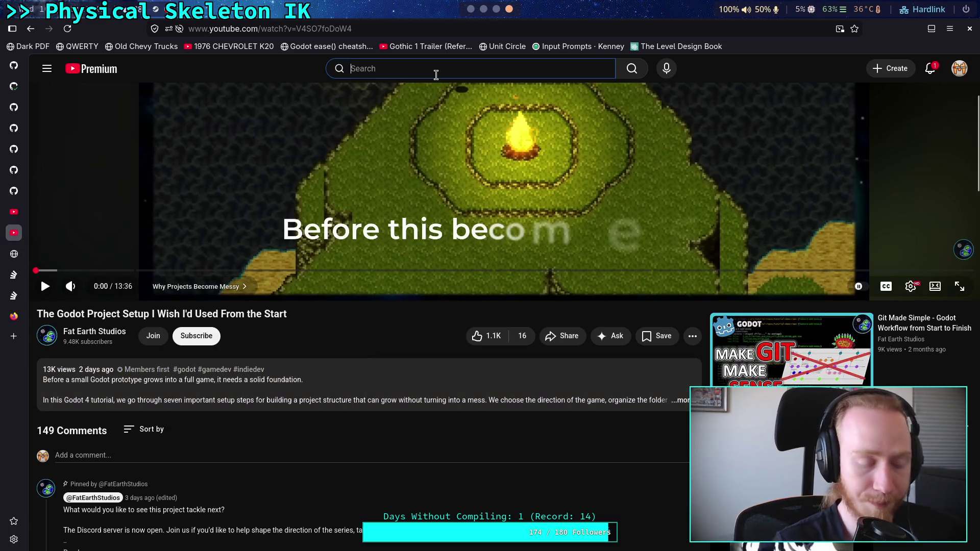
Step: Search YouTube for 'godotneers' and open the Godotneers channel's Videos tab
text(godot)
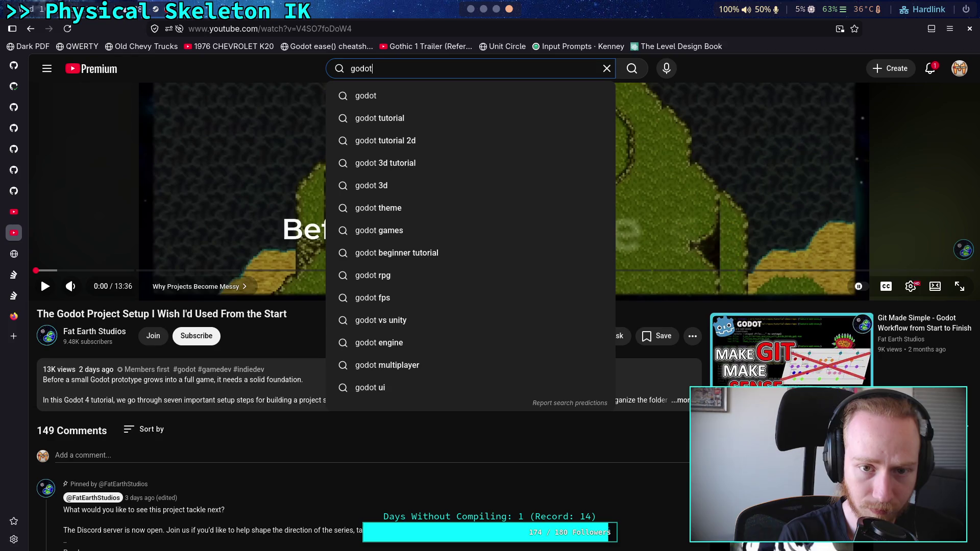
text(neers)
key(Return)
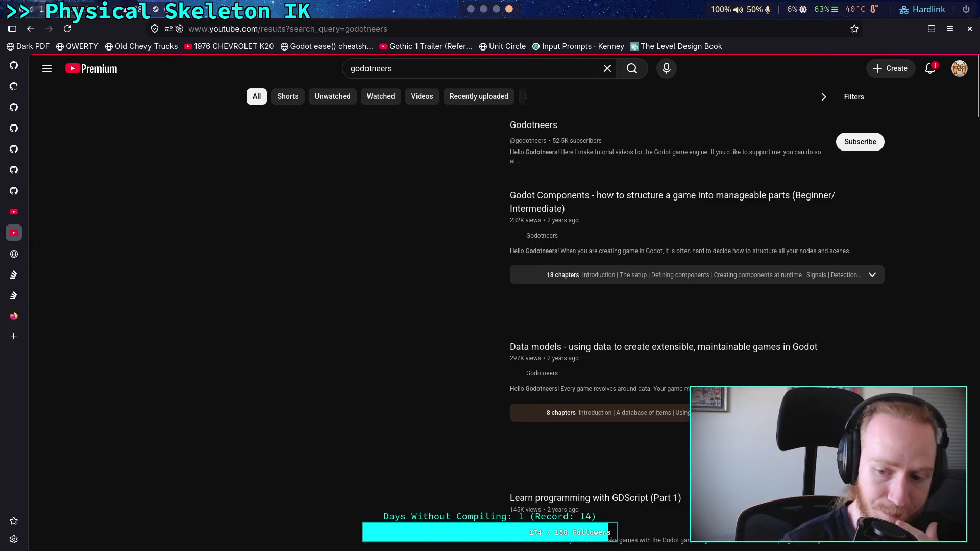
click(435, 137)
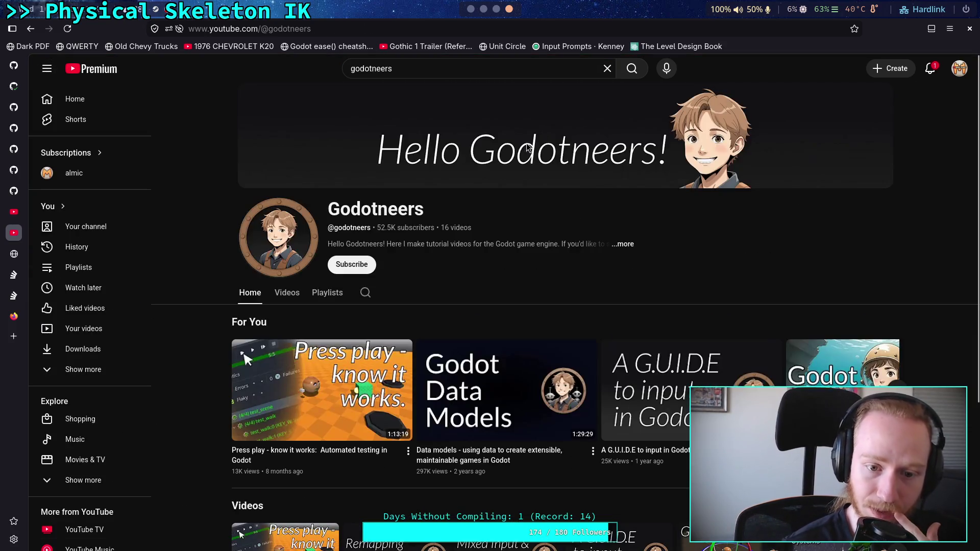
click(287, 293)
Step: Scroll through the channel's video list, then go back to the godotneers search results
scroll(194, 322, down, 3)
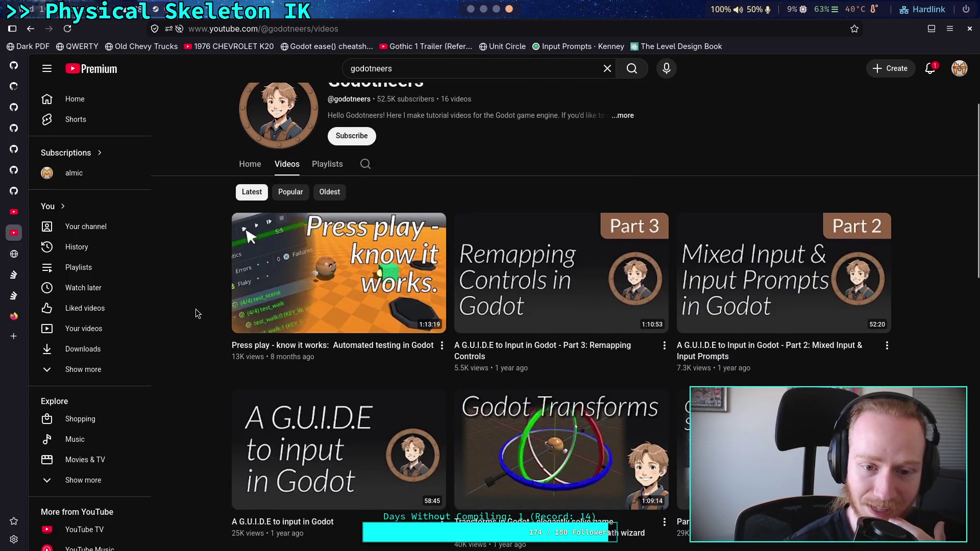
scroll(225, 322, down, 2)
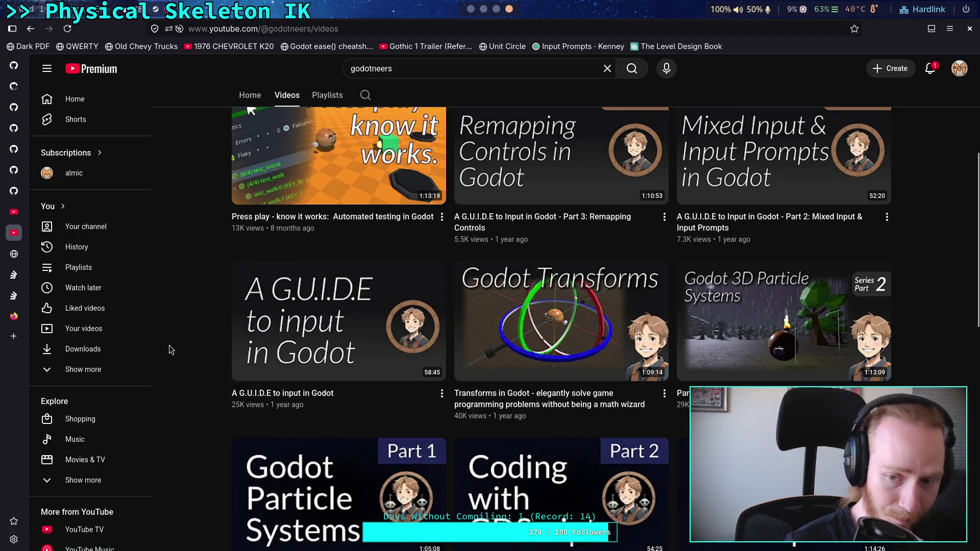
mouse_move(313, 392)
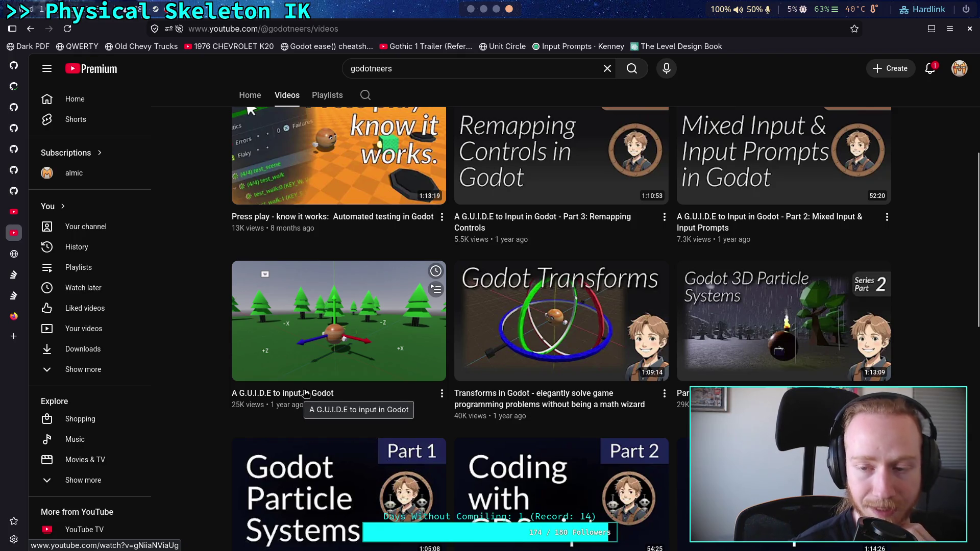
scroll(281, 389, down, 5)
scroll(281, 389, down, 4)
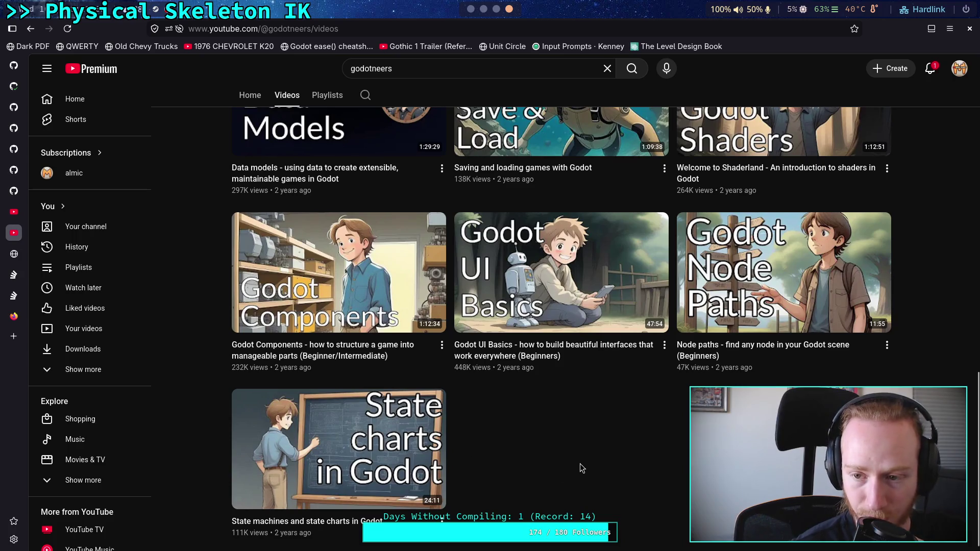
scroll(580, 464, up, 5)
mouse_move(531, 437)
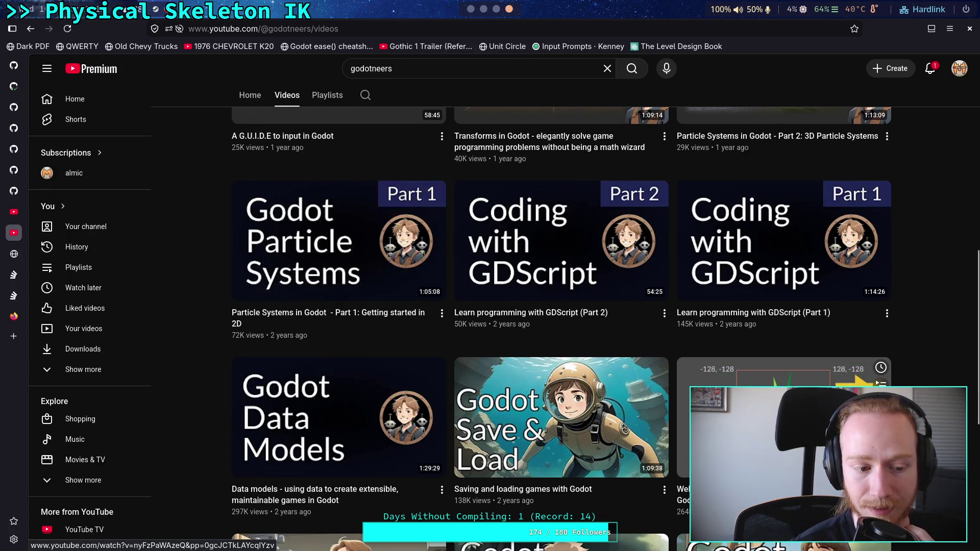
scroll(572, 542, up, 5)
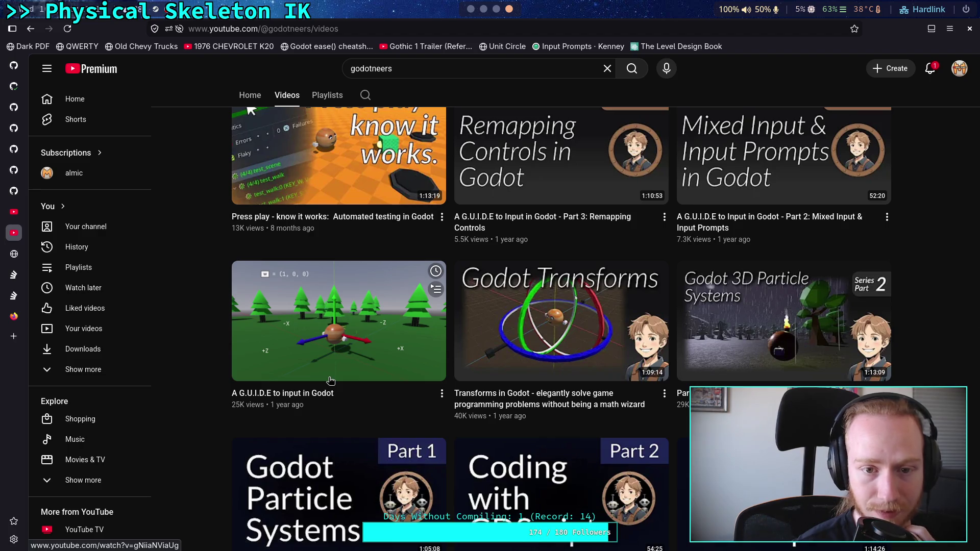
scroll(331, 381, up, 3)
mouse_move(16, 221)
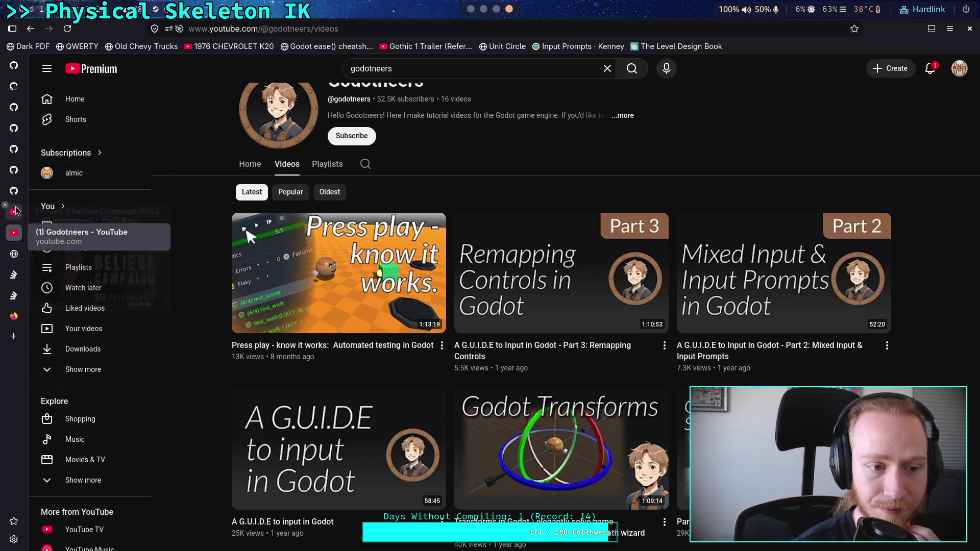
click(31, 30)
click(31, 29)
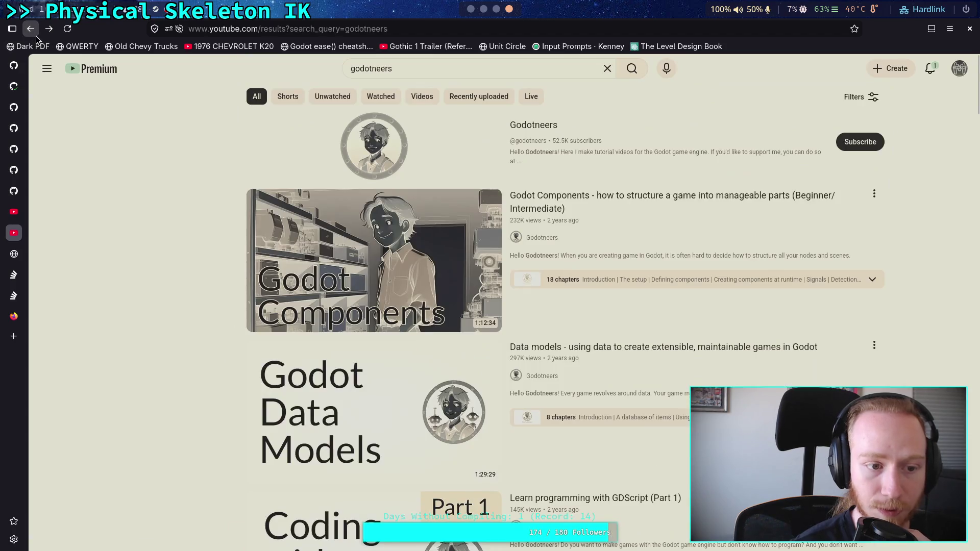
Step: Go back to the watch page of The Godot Project Setup I Wish I'd Used From the Start
click(35, 34)
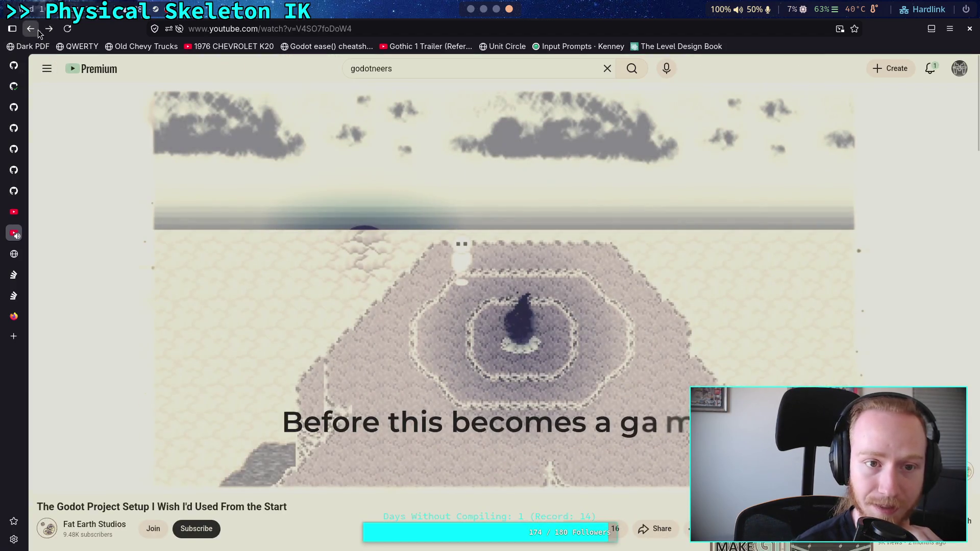
click(31, 30)
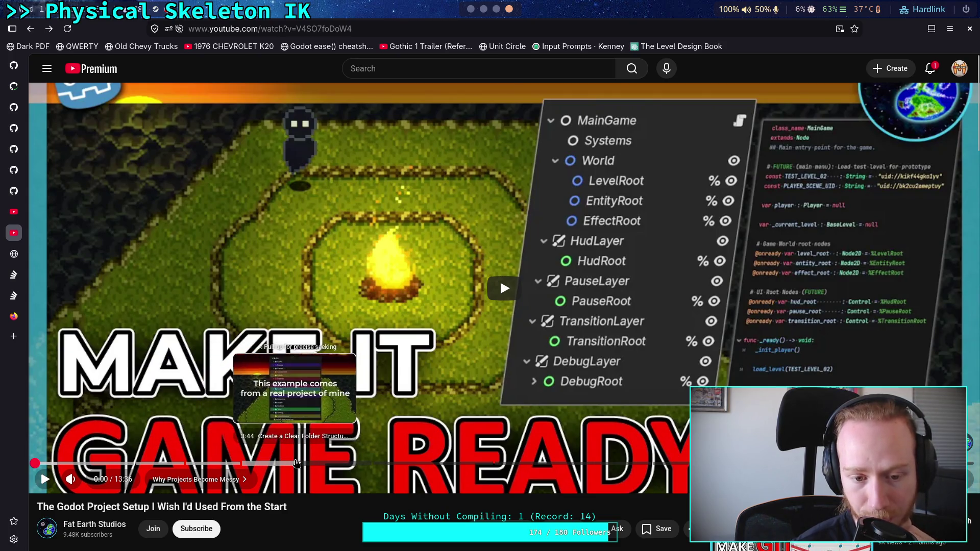
Step: Watch the folder-structure section, jumping to 3:44, rewinding to 3:33, then skipping to 4:38
click(297, 463)
click(431, 175)
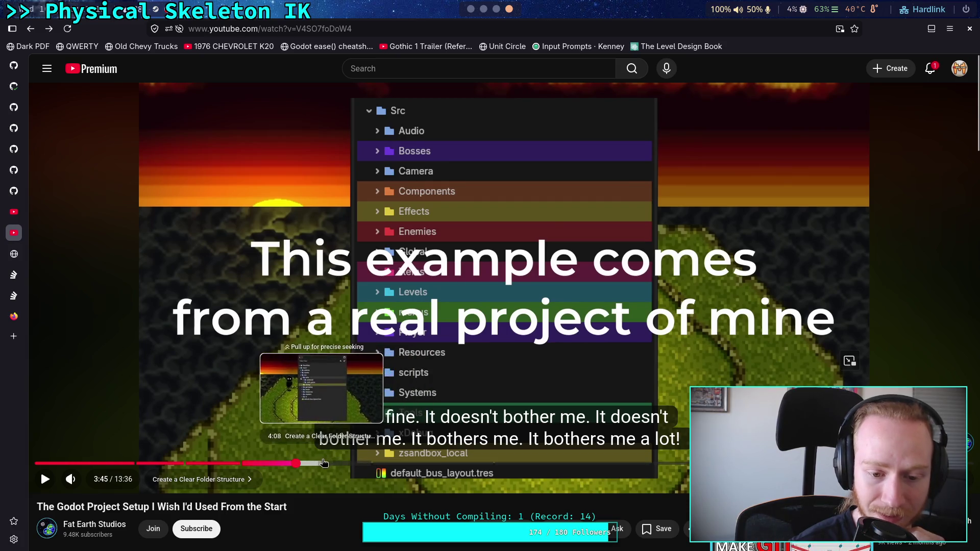
drag(345, 464, 281, 464)
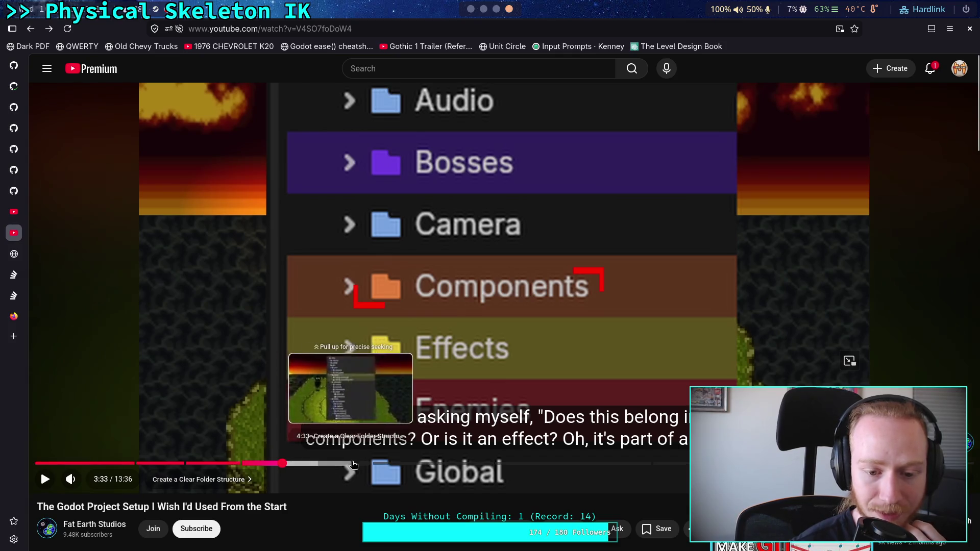
click(358, 465)
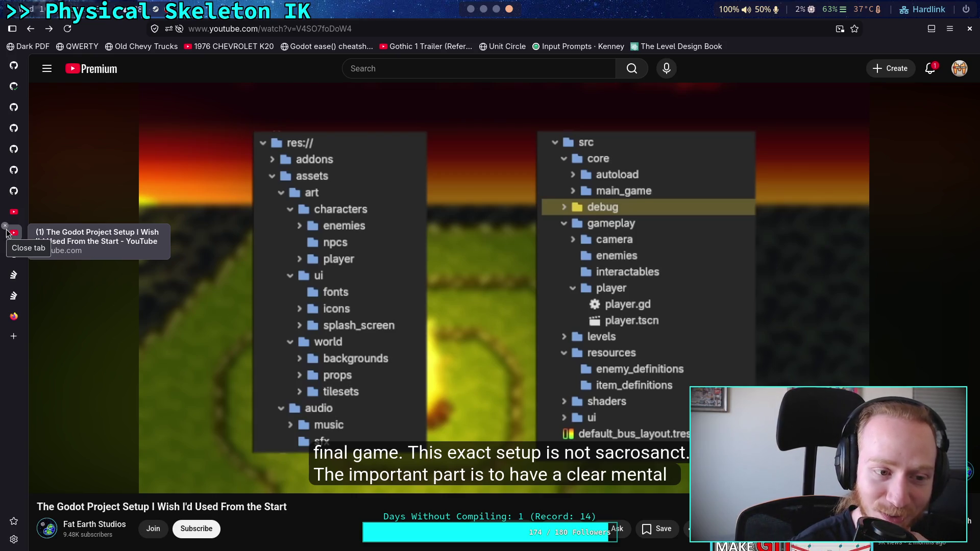
Step: Close the project-setup video tab and return to the Godot script editor
click(6, 233)
click(14, 86)
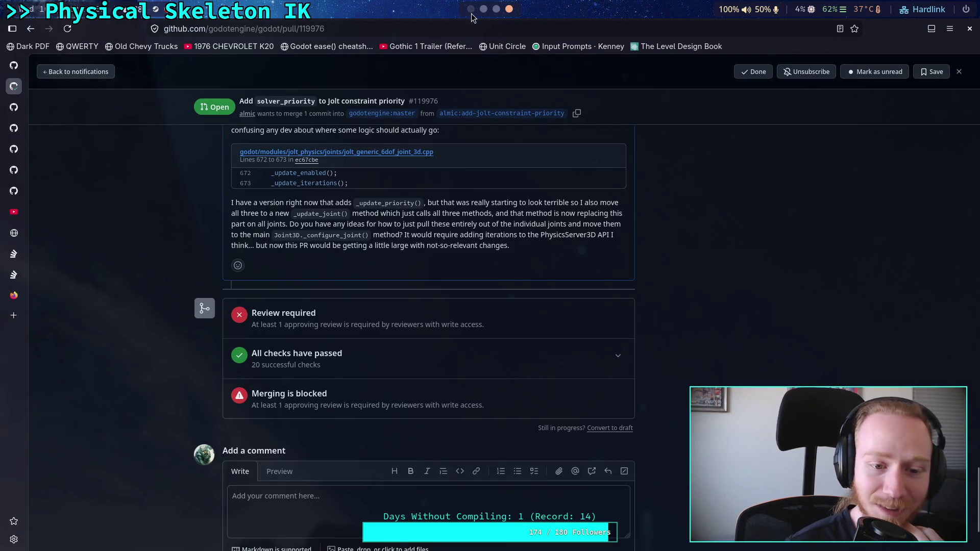
click(471, 8)
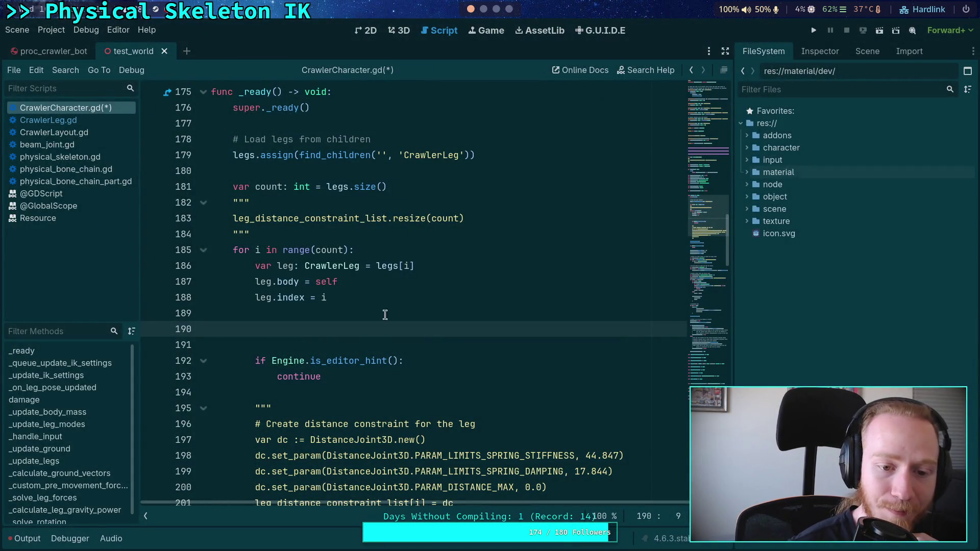
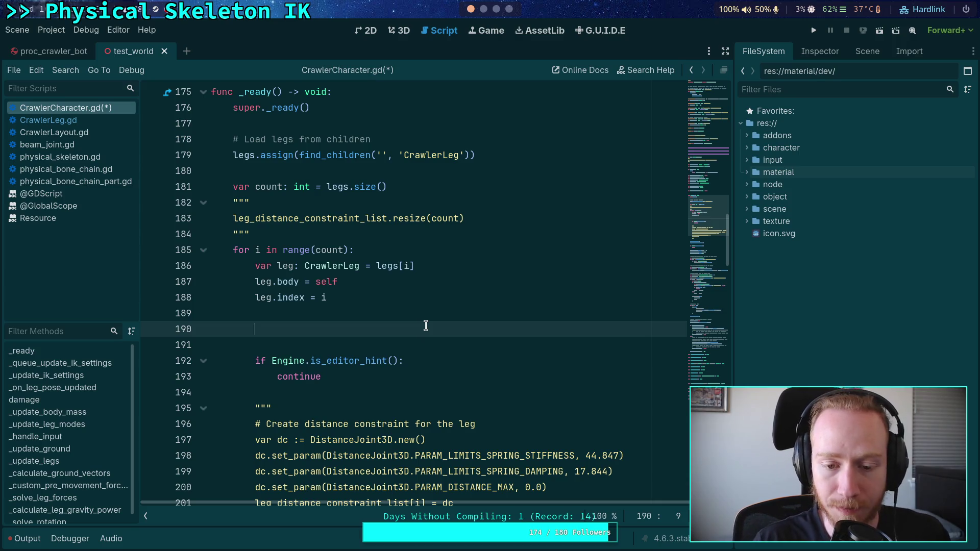
Step: Review the CrawlerCharacter.gd leg loop code around lines 180–190, leaving the caret on empty line 190
scroll(449, 330, up, 1)
scroll(429, 322, down, 2)
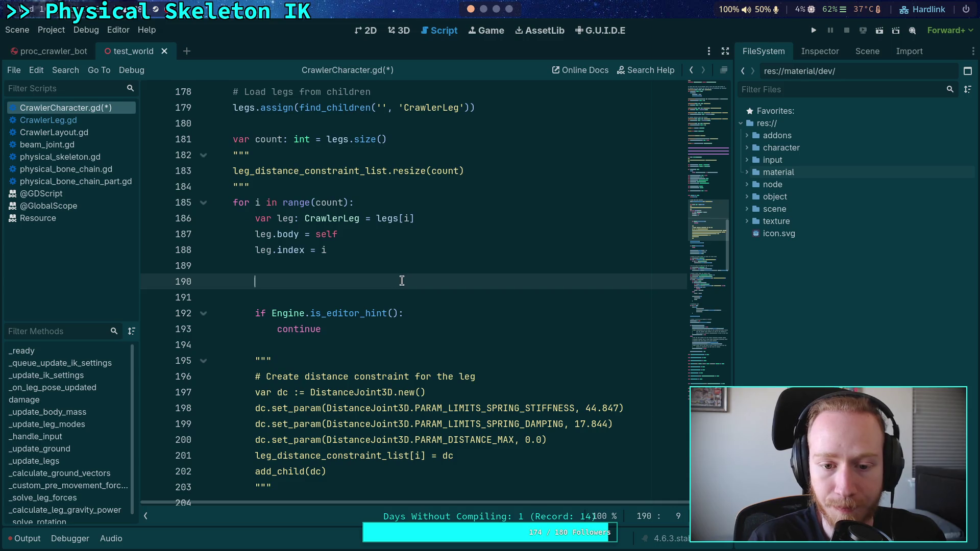
scroll(670, 248, down, 1)
scroll(452, 273, up, 2)
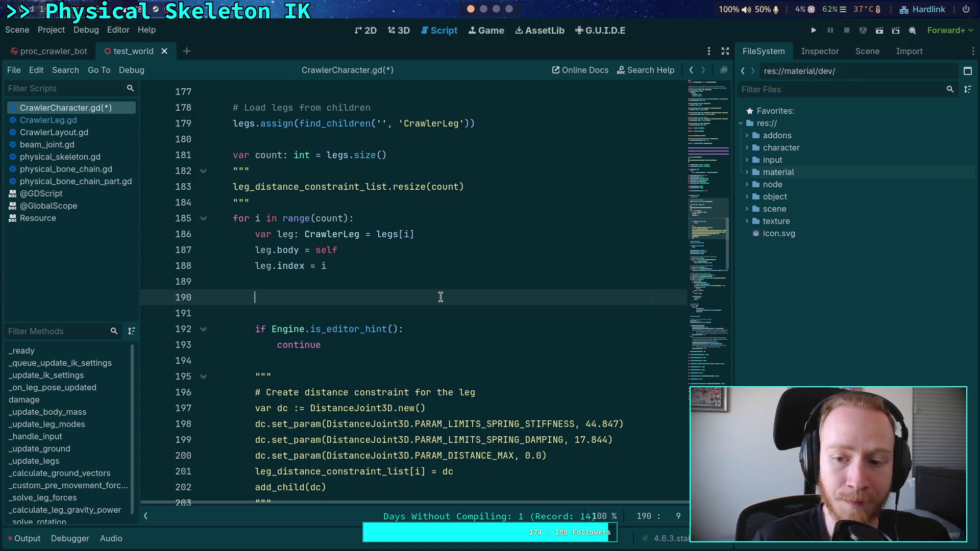
scroll(440, 298, up, 2)
click(296, 234)
click(330, 391)
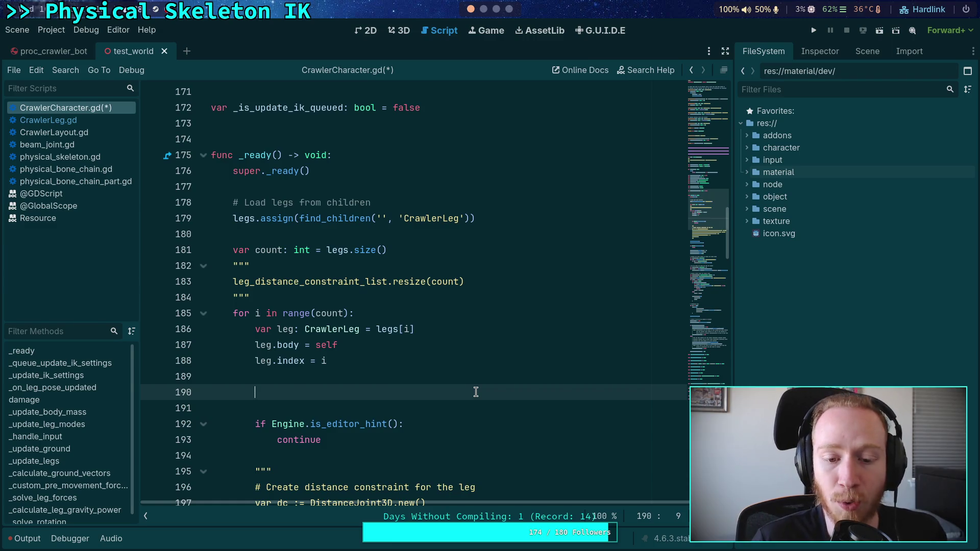
scroll(474, 393, down, 1)
scroll(474, 393, up, 1)
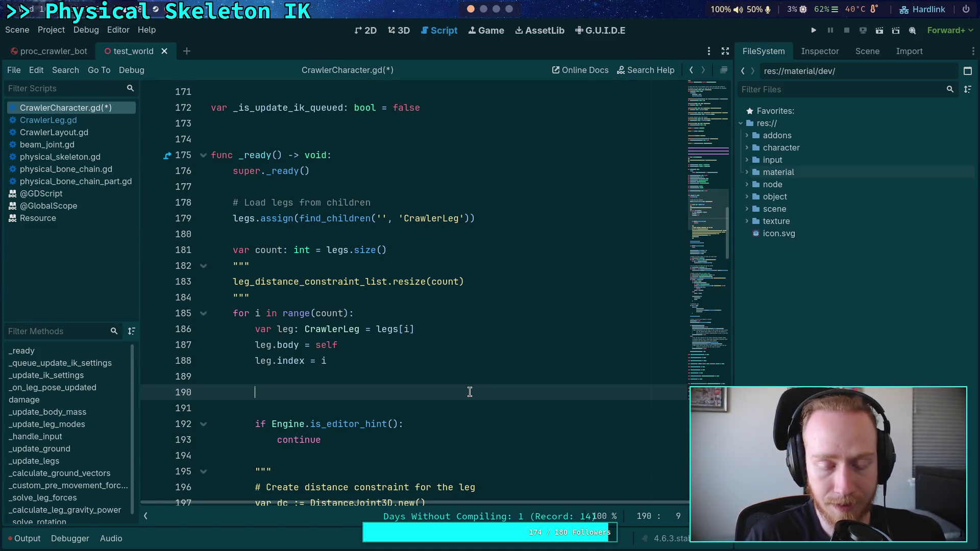
Step: Check the Output log for errors, then show the Characters node's properties in the Inspector
click(25, 542)
click(26, 540)
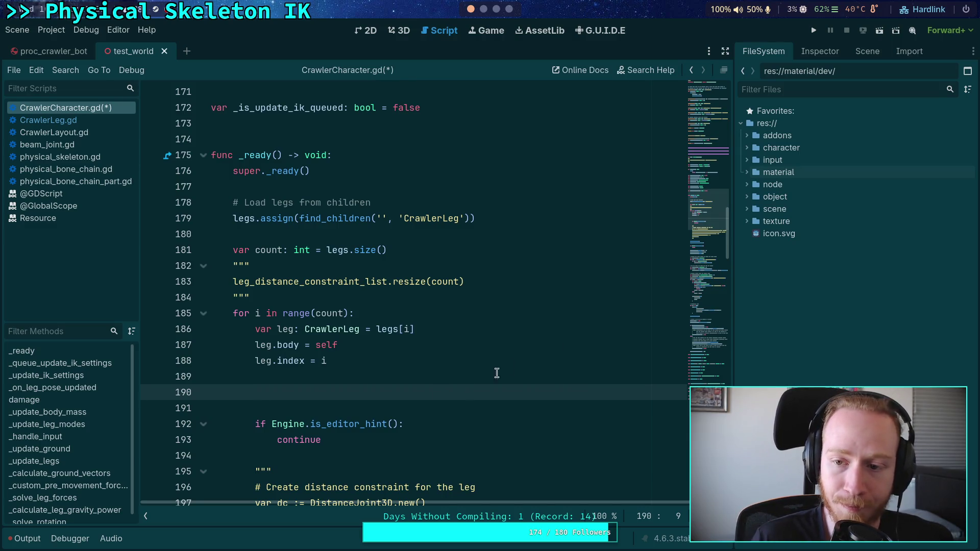
click(822, 52)
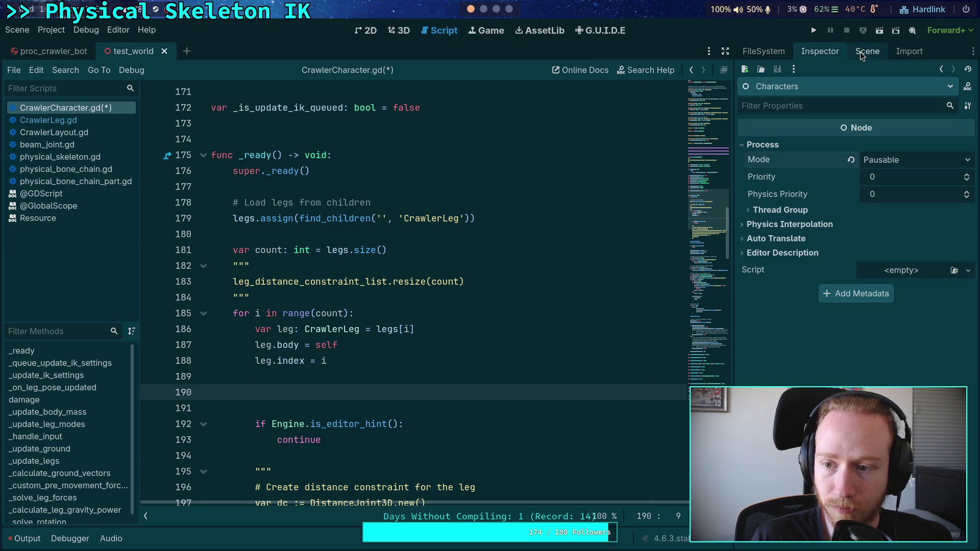
Step: Close test_world and view FL_Femur_Body's rigid-body properties: mass 0.323 kg, High Friction material
click(861, 54)
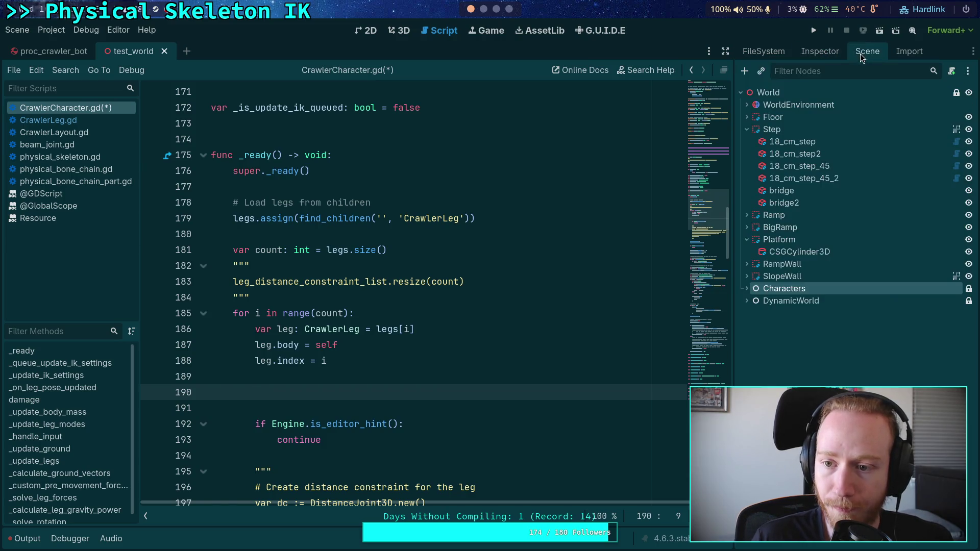
click(165, 51)
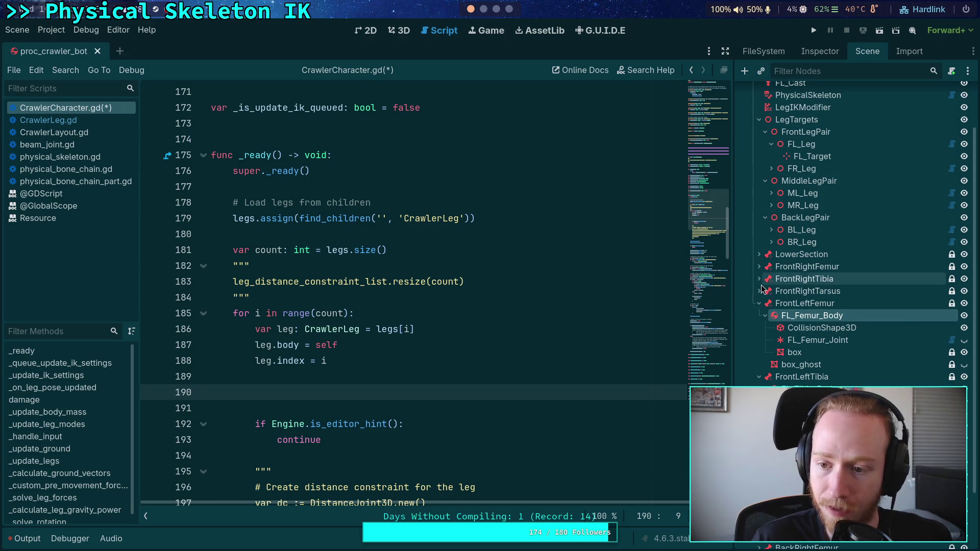
click(439, 390)
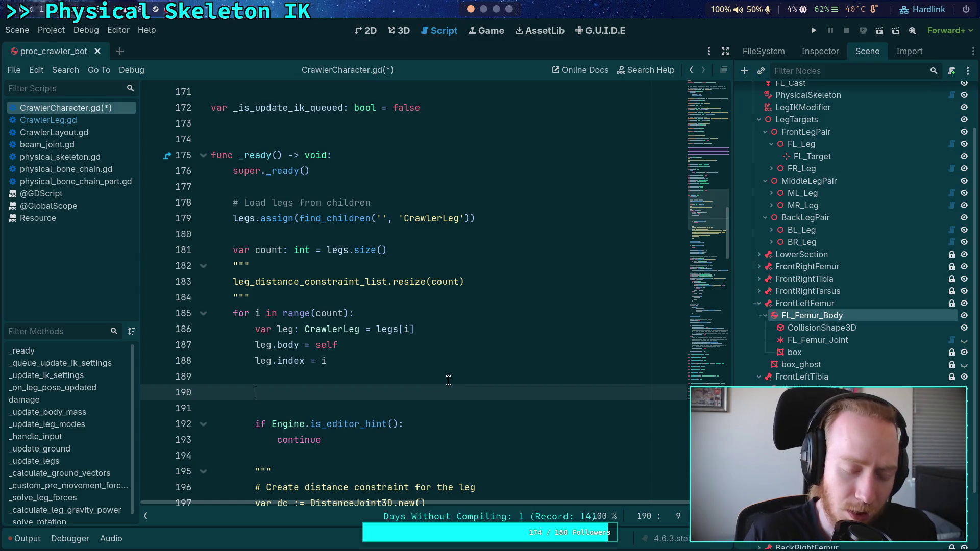
scroll(841, 311, up, 3)
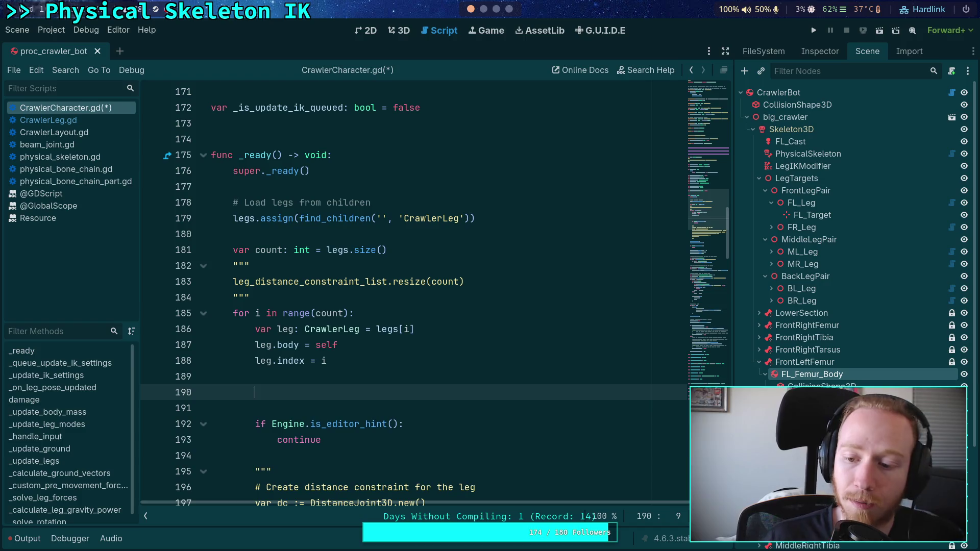
click(820, 52)
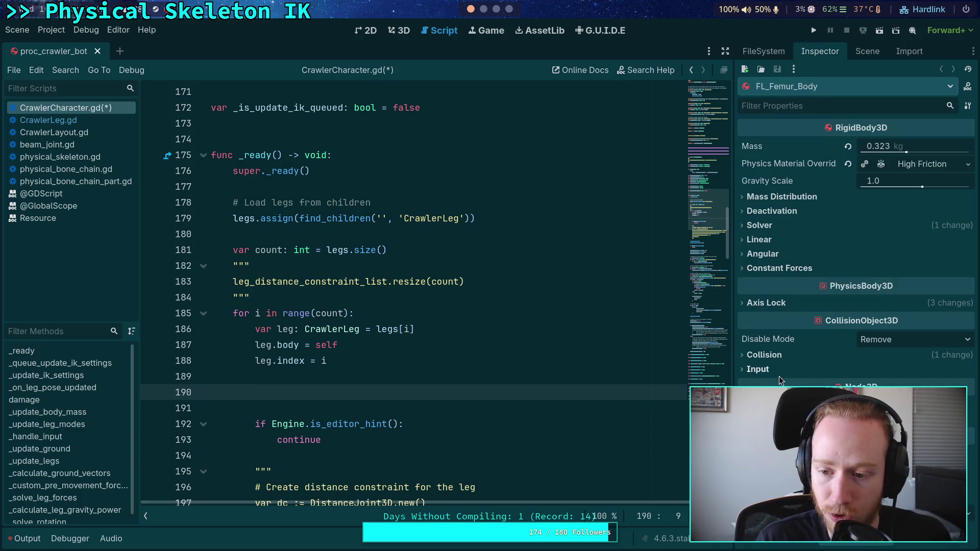
Step: Leave FL_Femur_Body's Inspector for the crawler bot's node tree and select the box_ghost node
scroll(852, 230, down, 2)
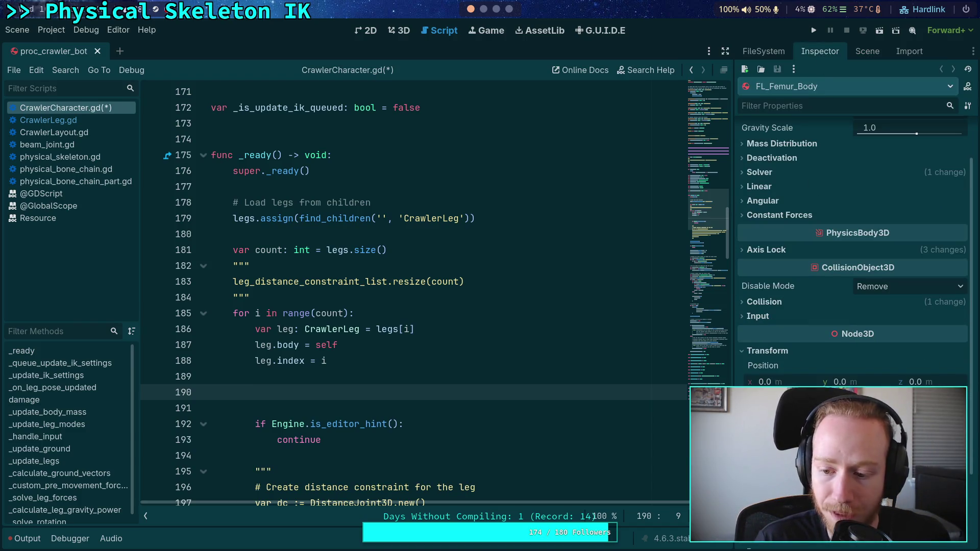
scroll(783, 211, up, 2)
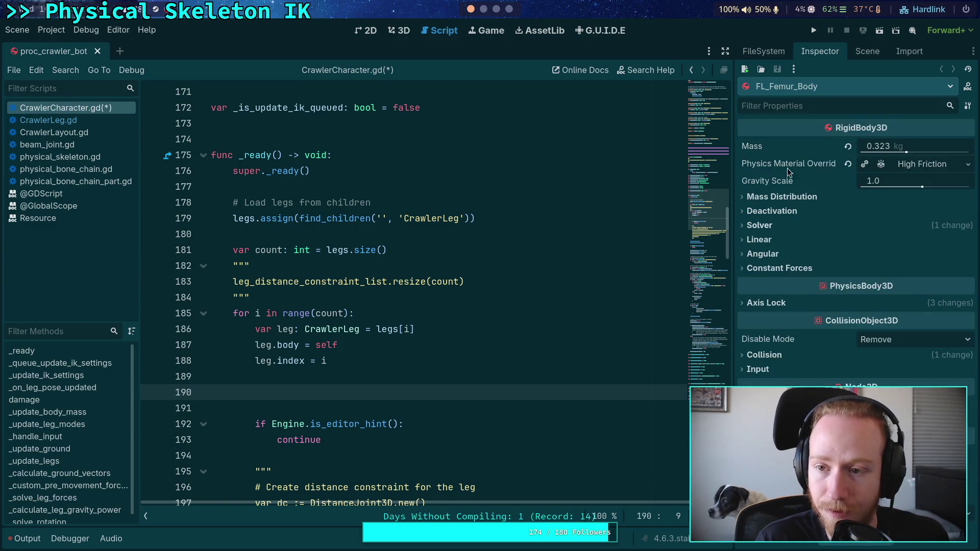
click(867, 52)
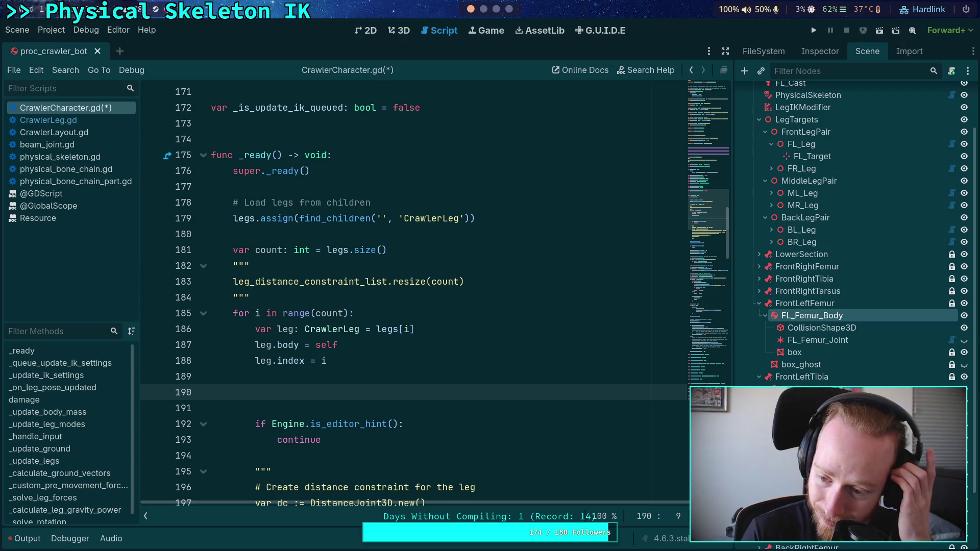
click(801, 365)
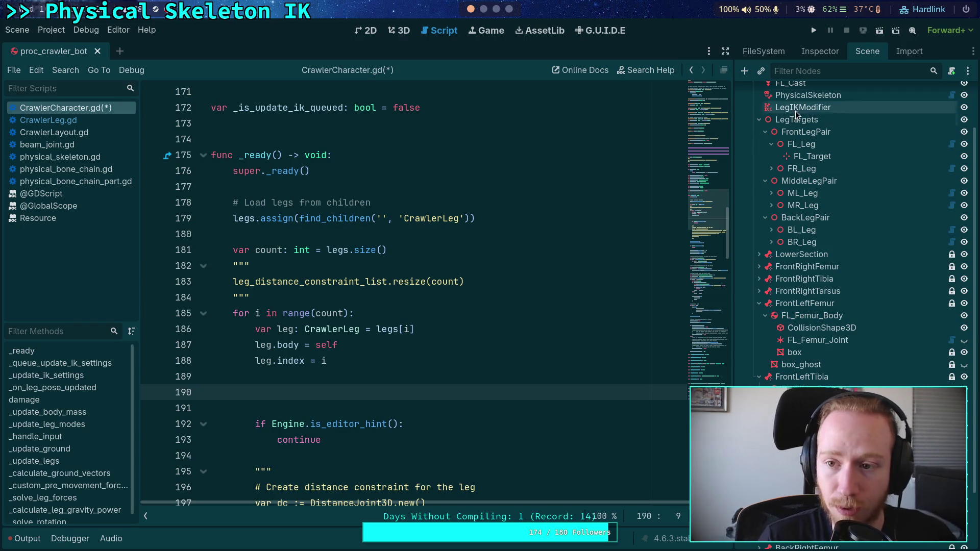
click(820, 51)
click(871, 52)
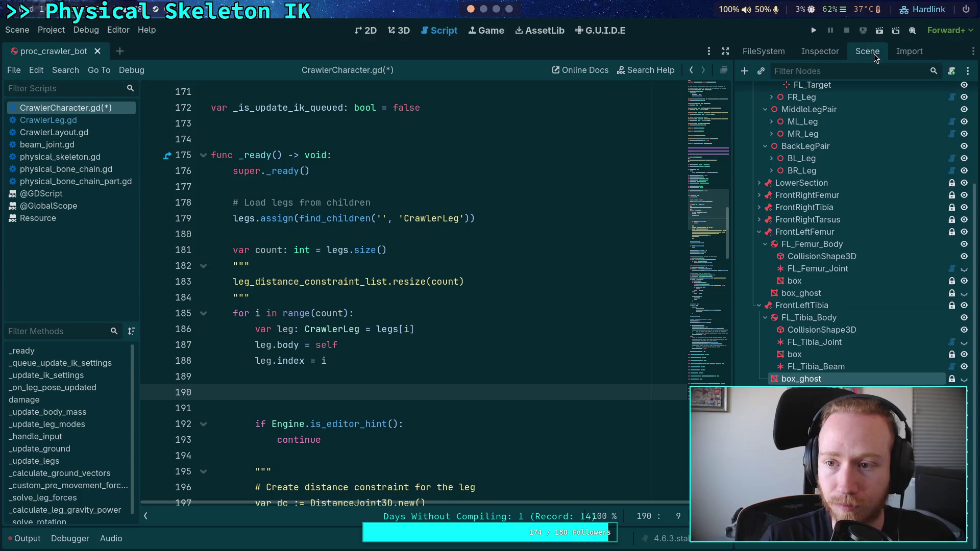
click(453, 392)
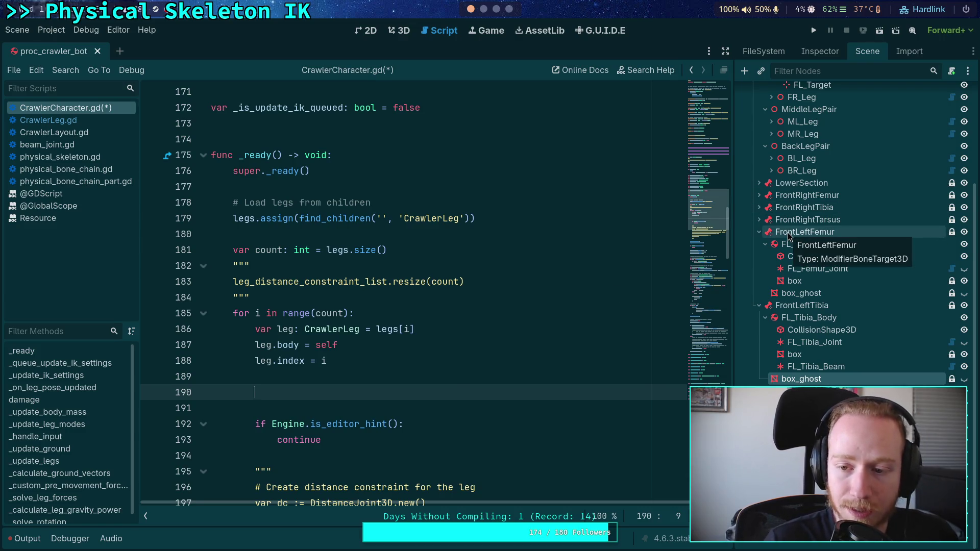
scroll(470, 429, up, 1)
scroll(388, 423, down, 2)
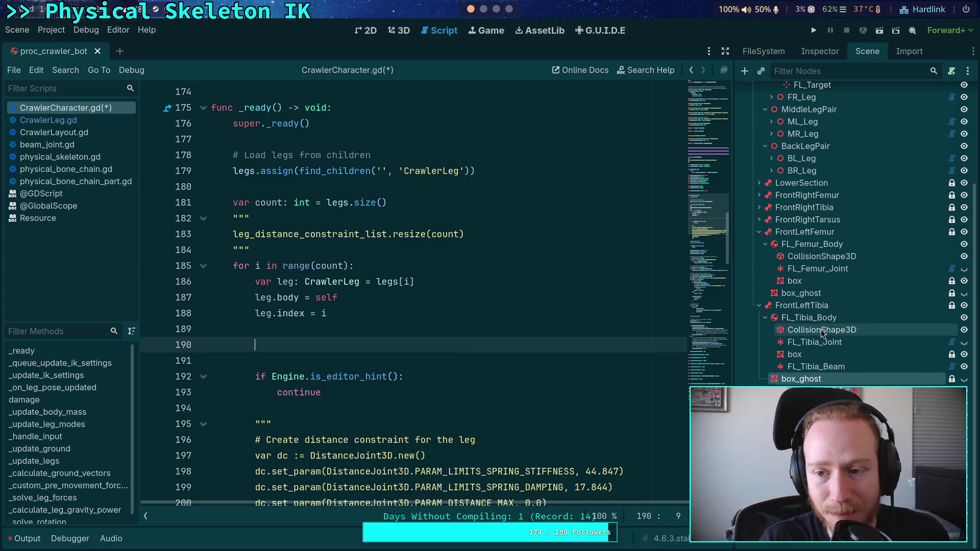
scroll(821, 329, up, 5)
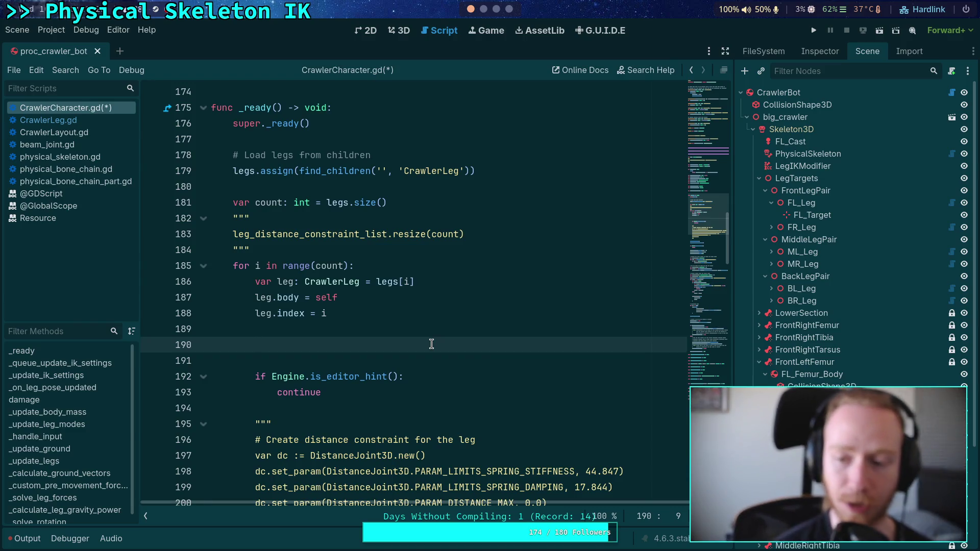
click(801, 203)
Step: Look through FL_Leg's CrawlerLeg properties, then select its FL_Target child in the scene tree
click(820, 51)
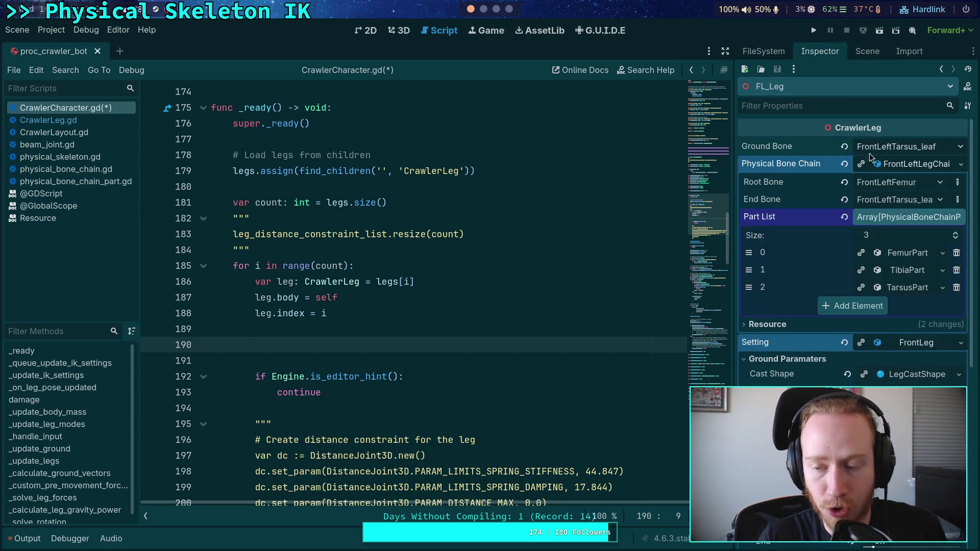
scroll(841, 289, down, 5)
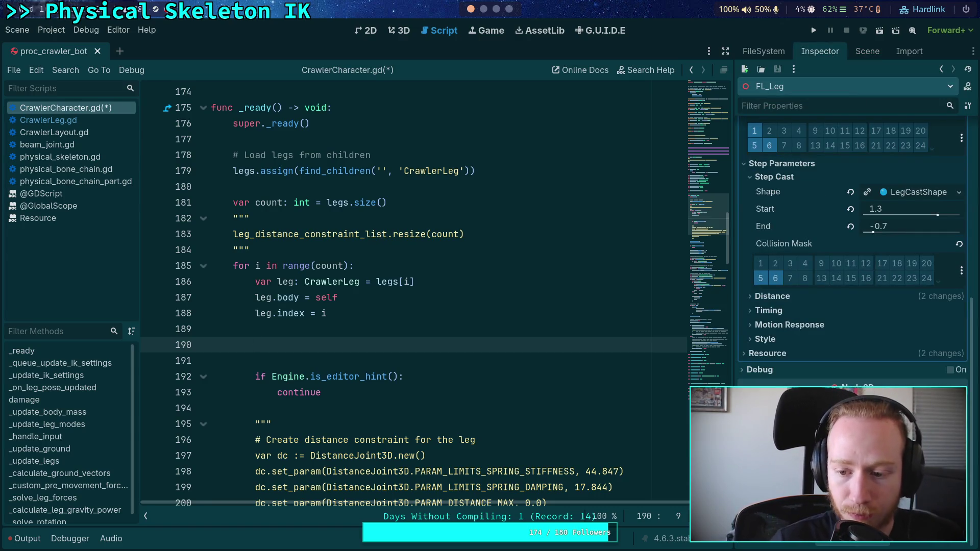
scroll(842, 289, down, 3)
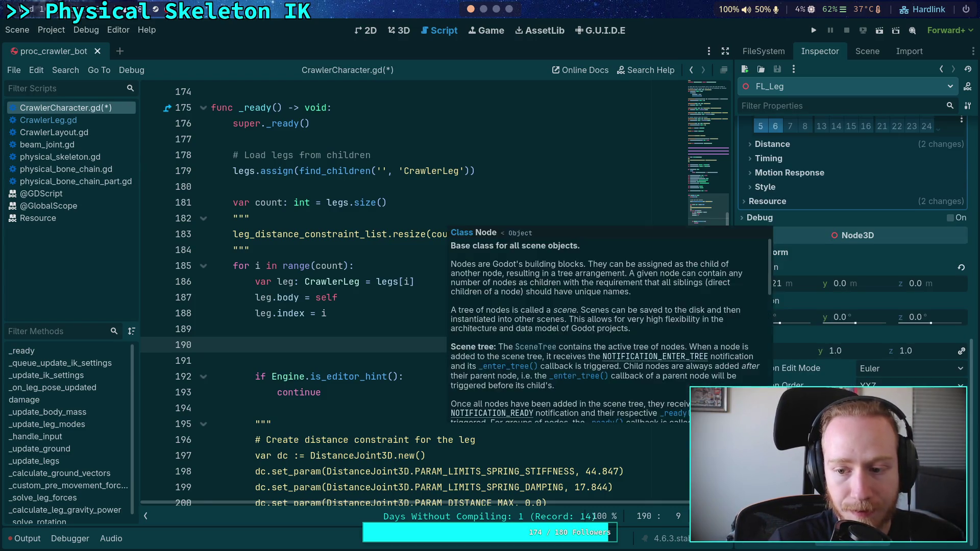
scroll(852, 235, up, 2)
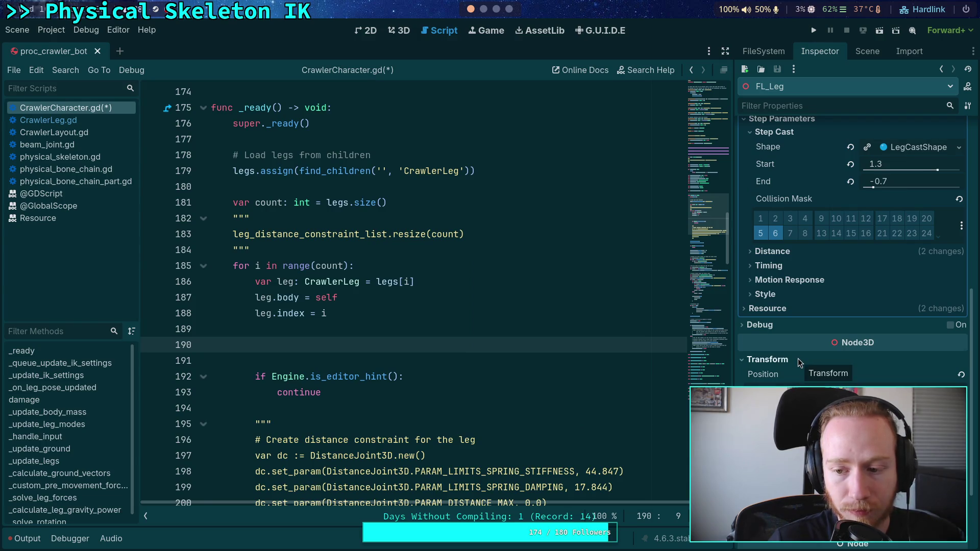
scroll(461, 14, down, 3)
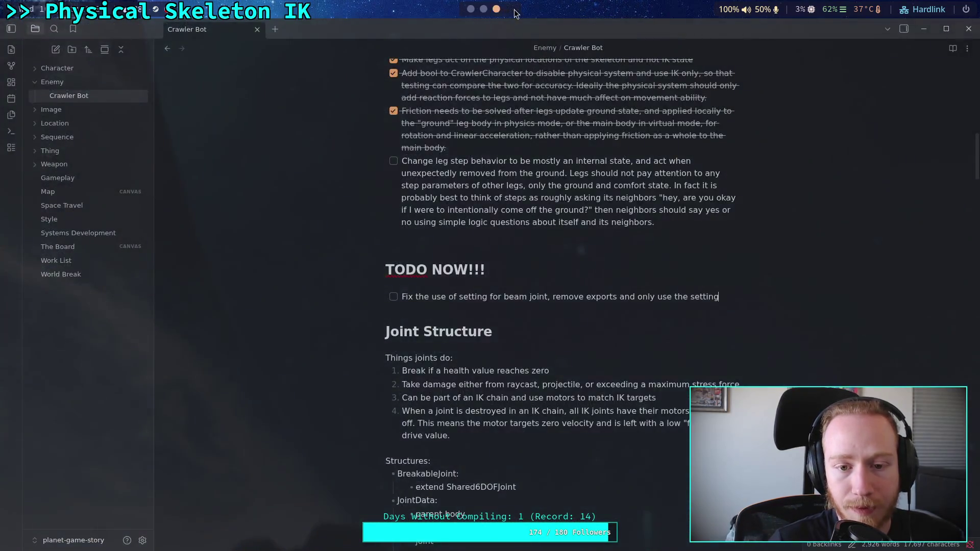
scroll(461, 14, up, 3)
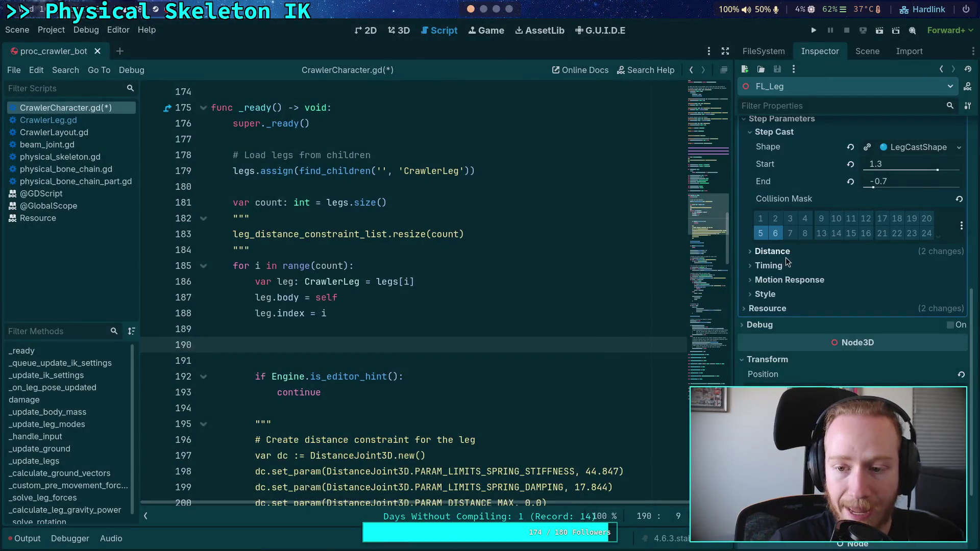
scroll(765, 375, up, 5)
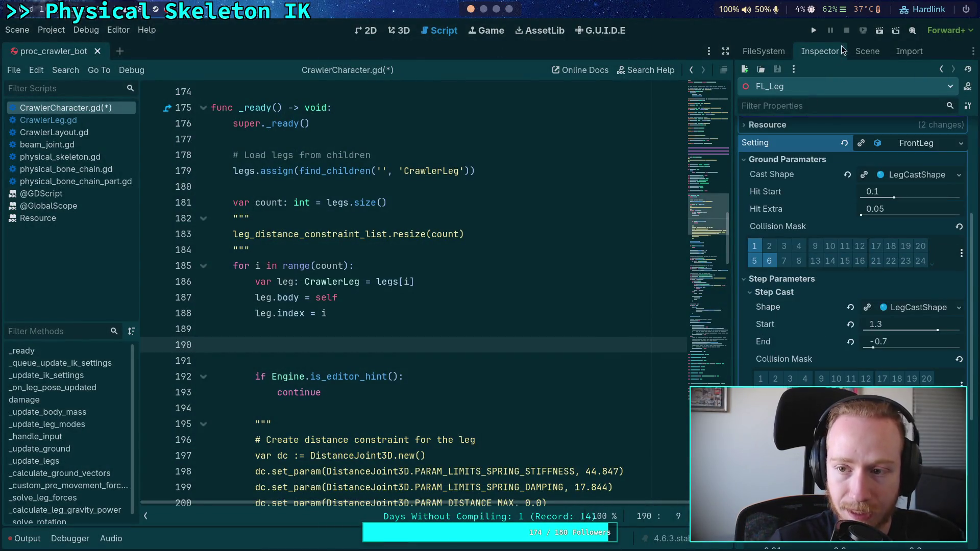
click(867, 51)
click(813, 215)
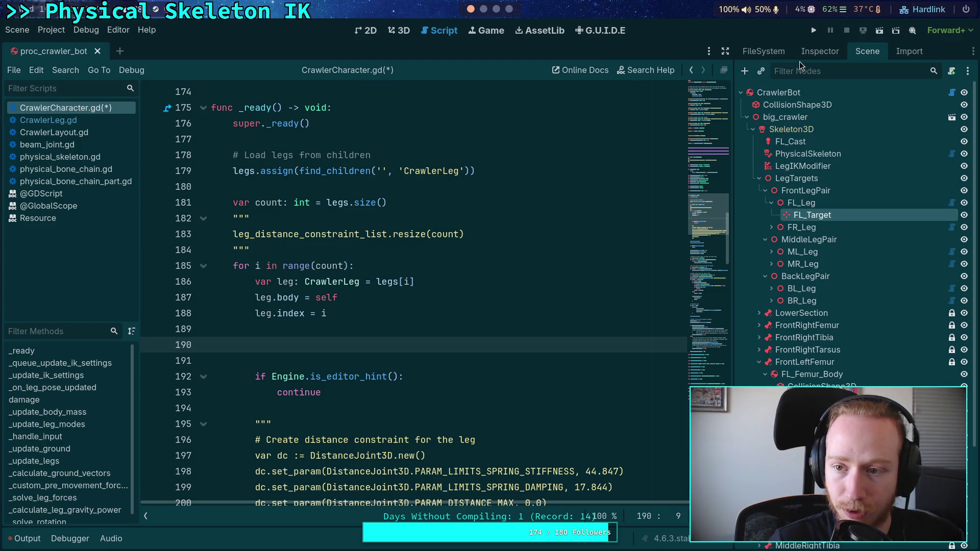
Step: View FL_Target's properties, then select FL_Leg under FrontLegPair in the scene tree
click(817, 57)
click(868, 55)
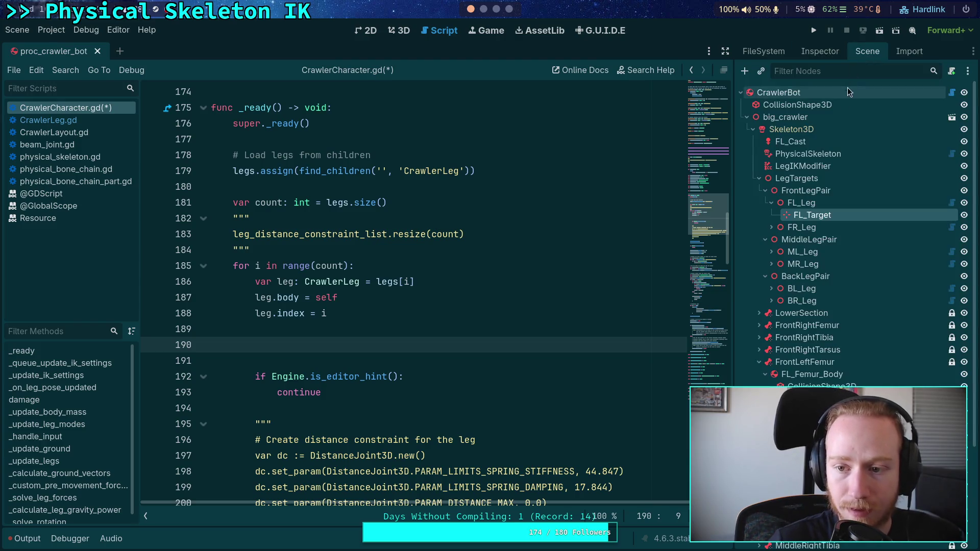
click(846, 201)
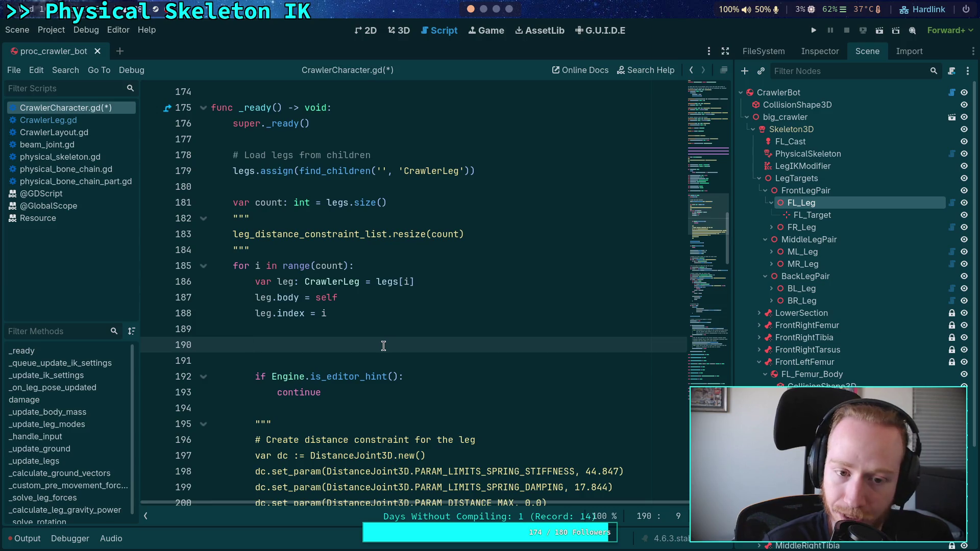
click(48, 120)
scroll(416, 292, down, 15)
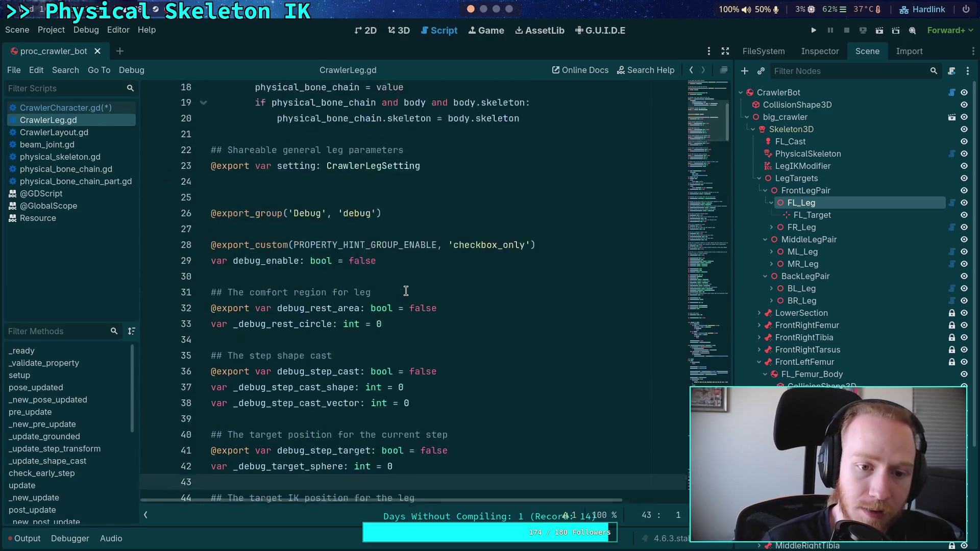
scroll(415, 292, down, 20)
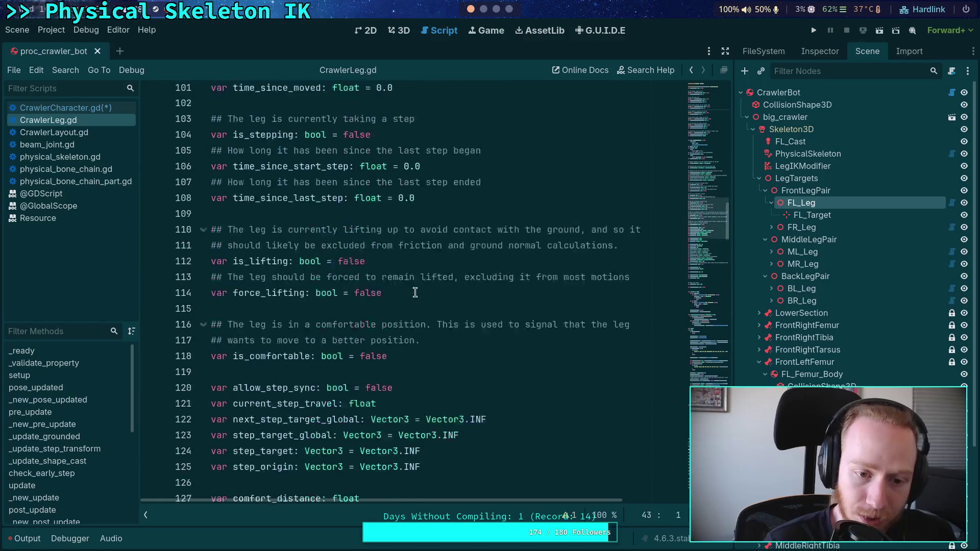
scroll(417, 289, down, 7)
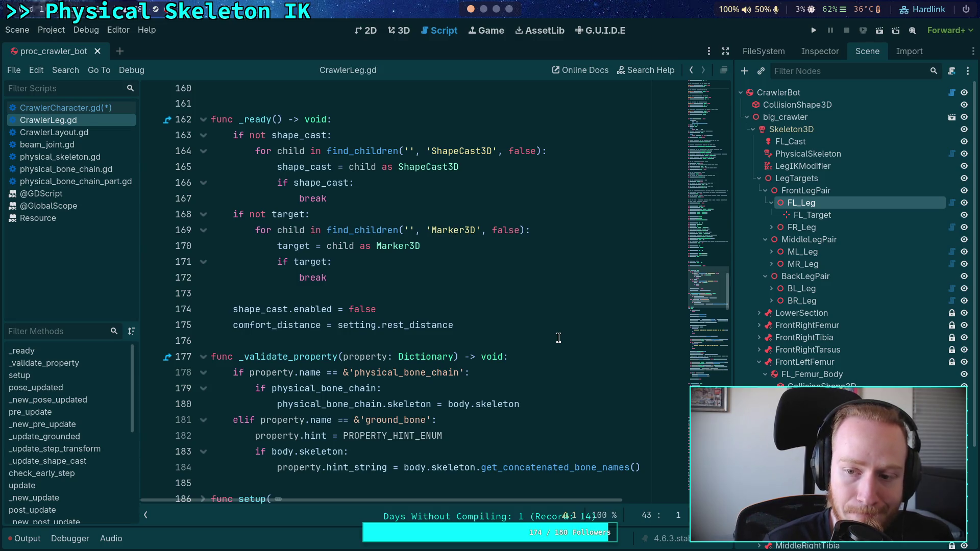
click(86, 107)
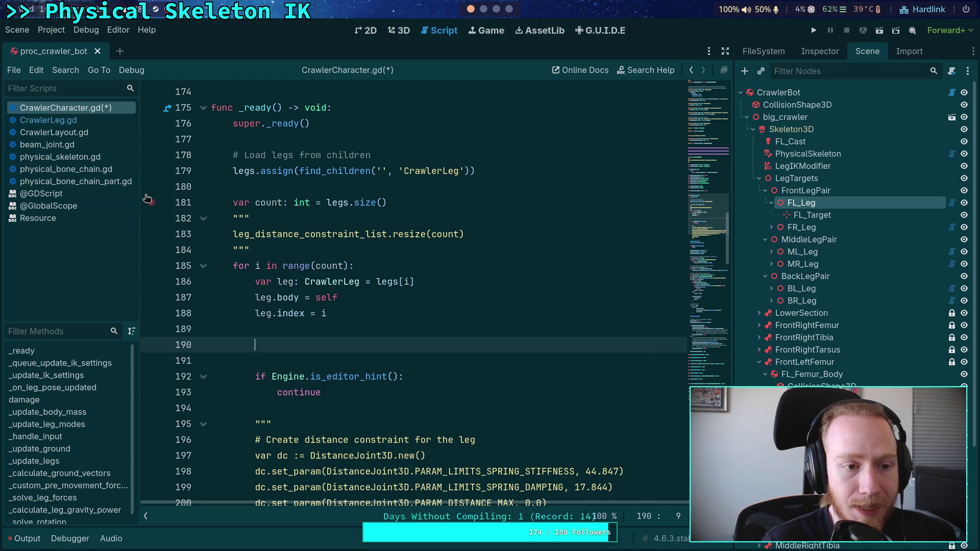
Step: Open physical_skeleton.gd and select the joints array declaration on lines 111–112
click(110, 157)
scroll(403, 315, up, 8)
scroll(420, 302, down, 6)
click(381, 304)
key(shift+Up)
key(shift+Up)
key(shift+Down)
key(shift+Up)
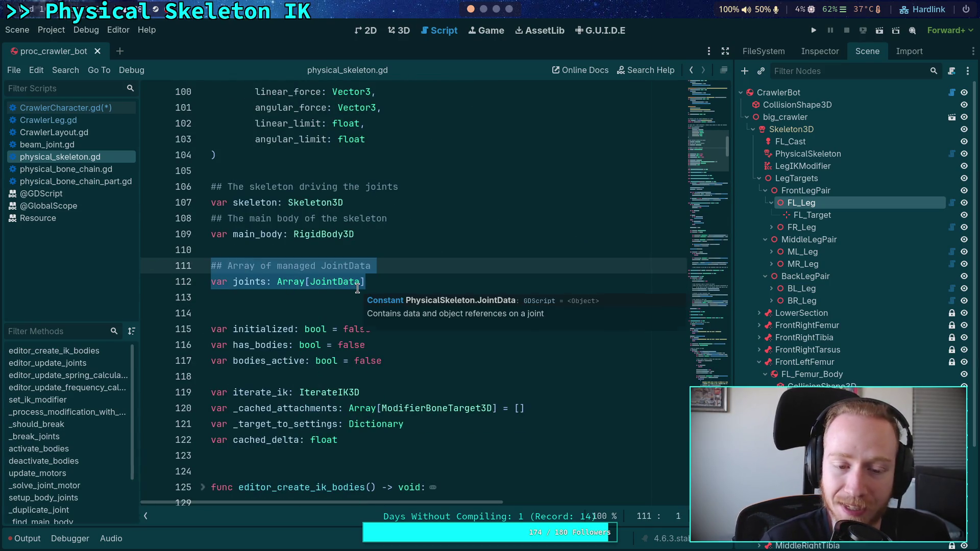
Step: Place the caret on line 113, then show CrawlerBot's Physical Skeleton and IK Parameters properties
click(357, 304)
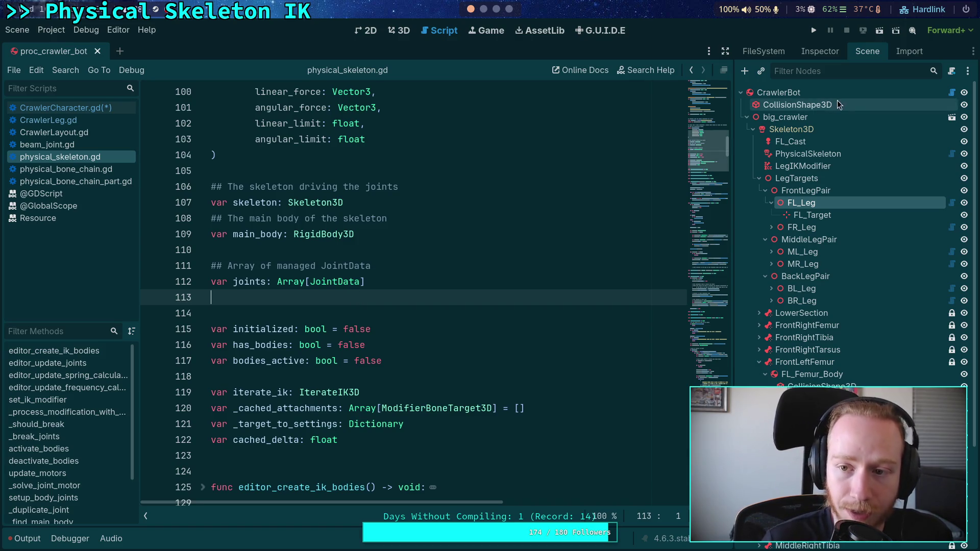
click(816, 93)
click(820, 51)
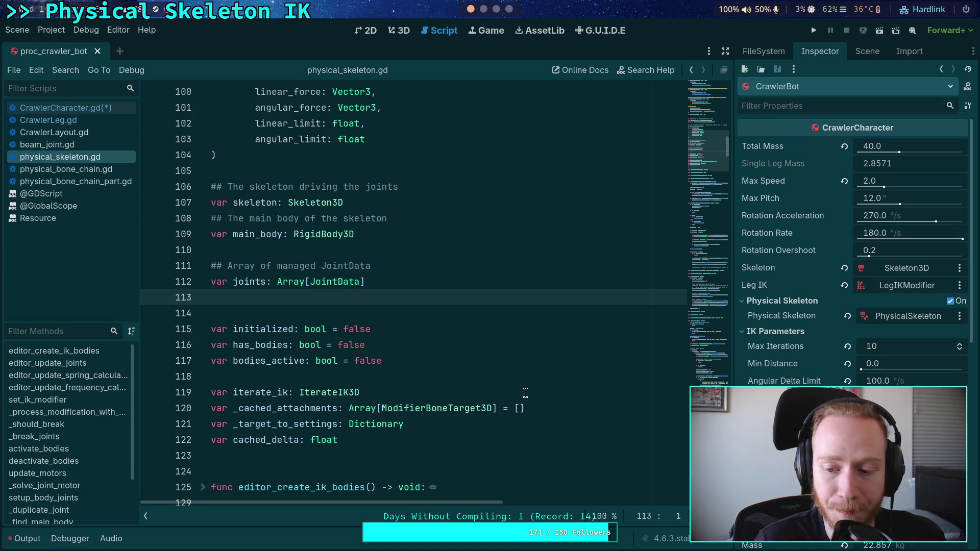
Step: Return to the scene tree, check the ModifierBoneTarget3D documentation, and select FrontRightTarsus
click(876, 51)
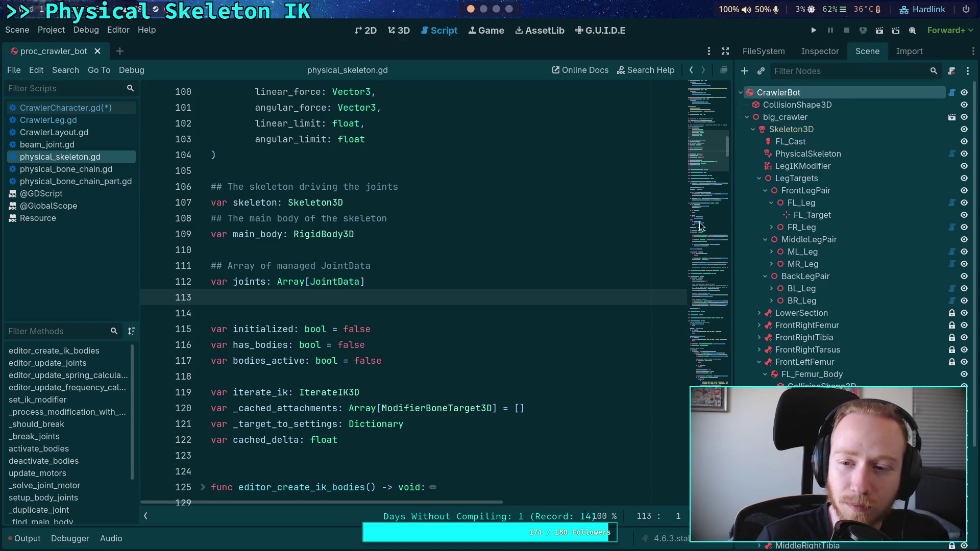
mouse_move(489, 405)
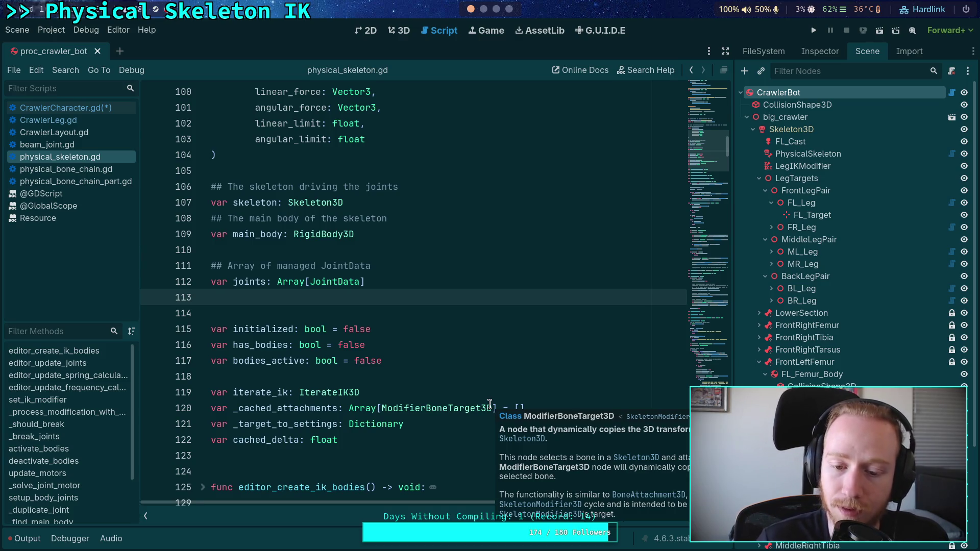
click(417, 375)
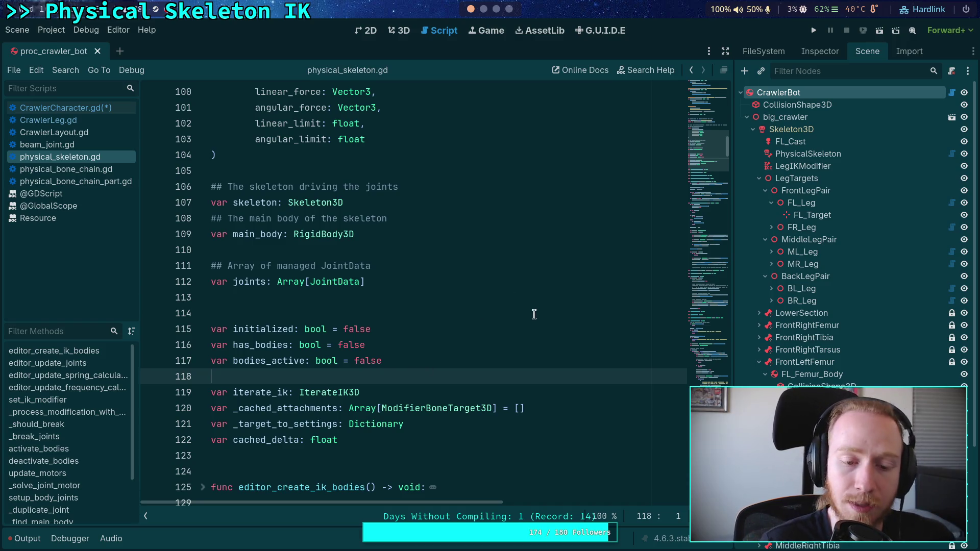
click(546, 300)
click(786, 351)
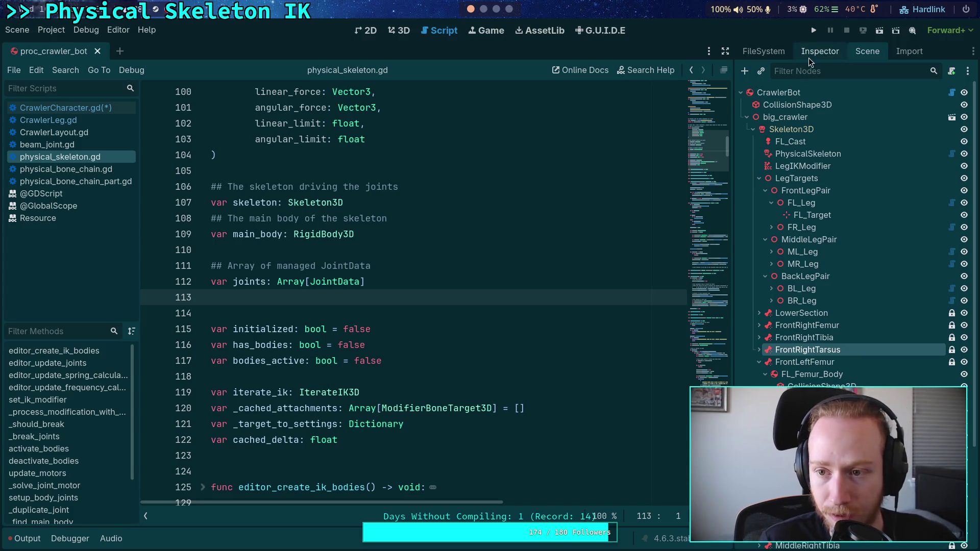
click(812, 53)
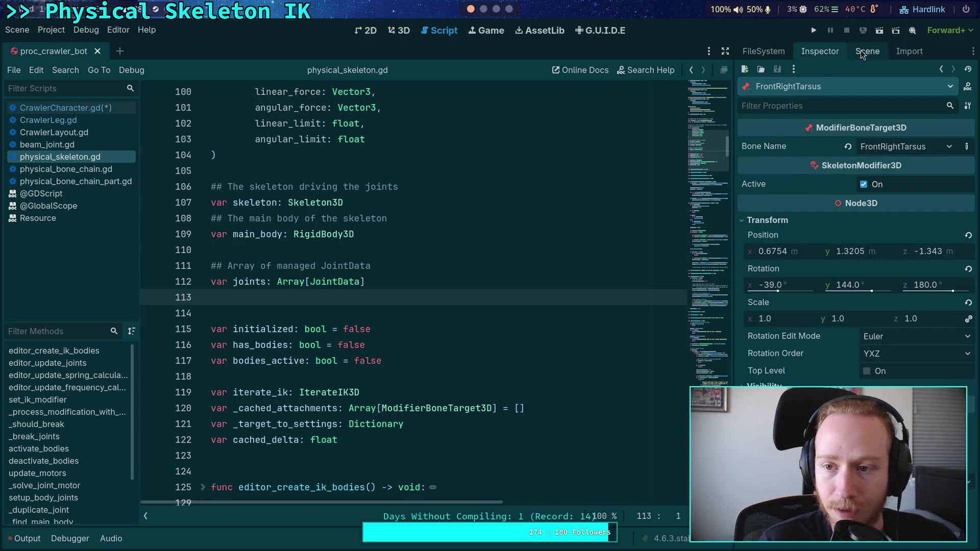
click(863, 51)
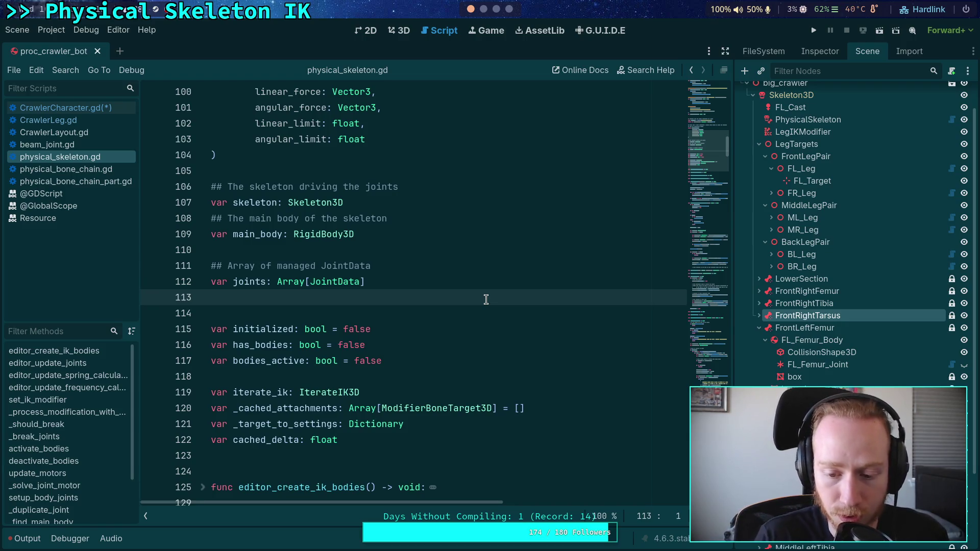
scroll(488, 297, up, 4)
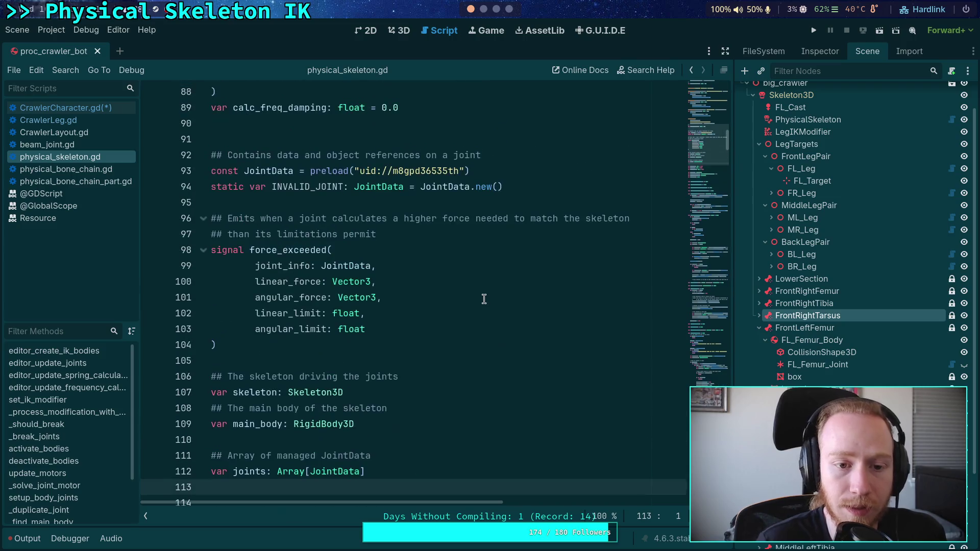
scroll(490, 296, down, 9)
drag(703, 161, 706, 384)
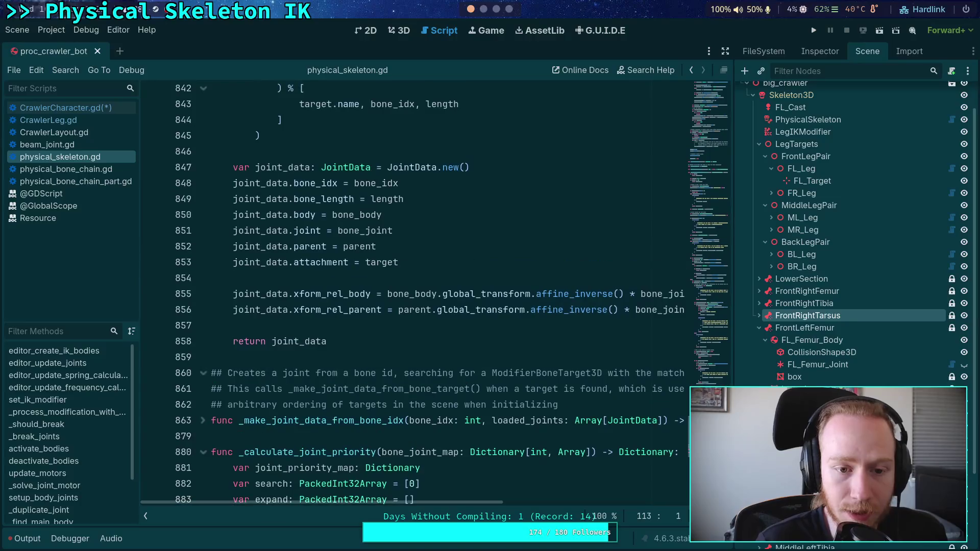
scroll(414, 291, up, 2)
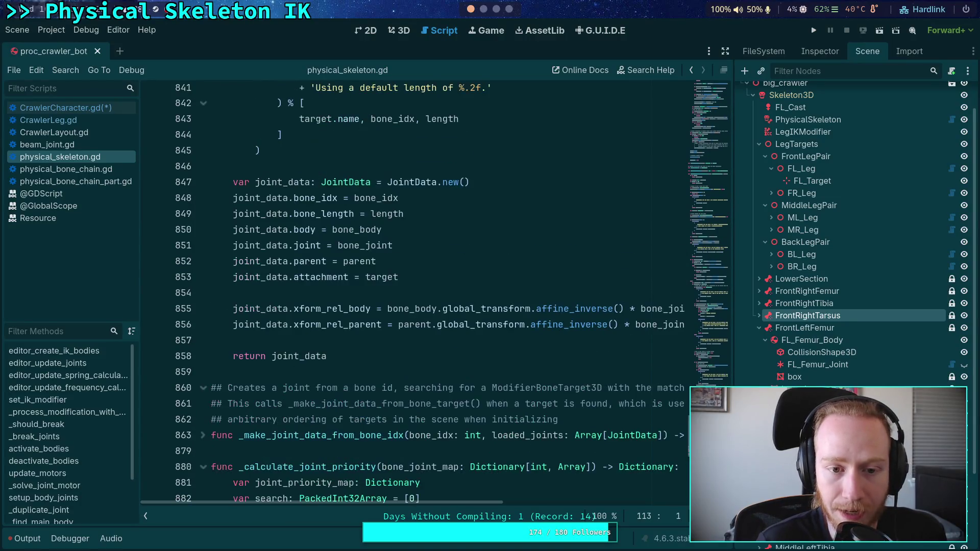
scroll(452, 292, down, 3)
scroll(452, 293, up, 2)
scroll(452, 292, down, 4)
scroll(414, 291, up, 20)
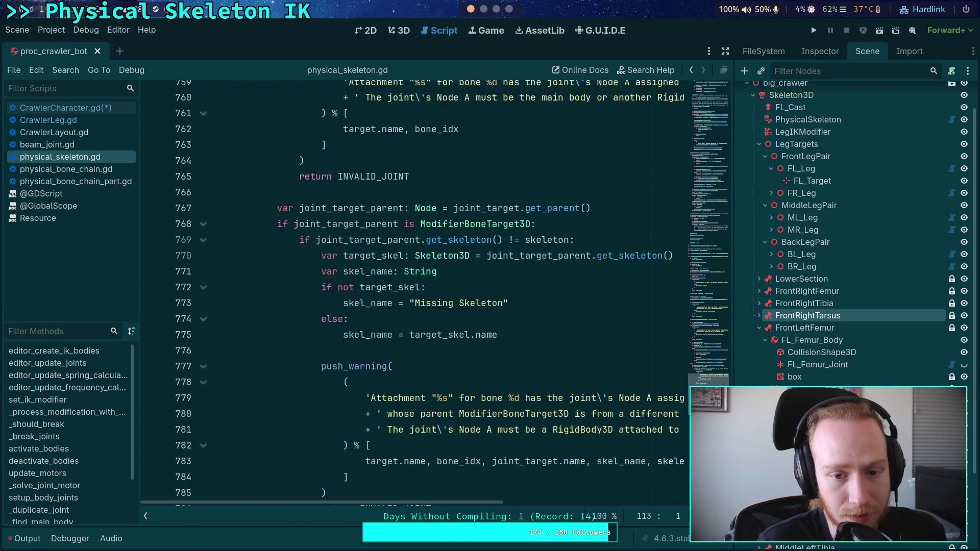
scroll(706, 384, up, 8)
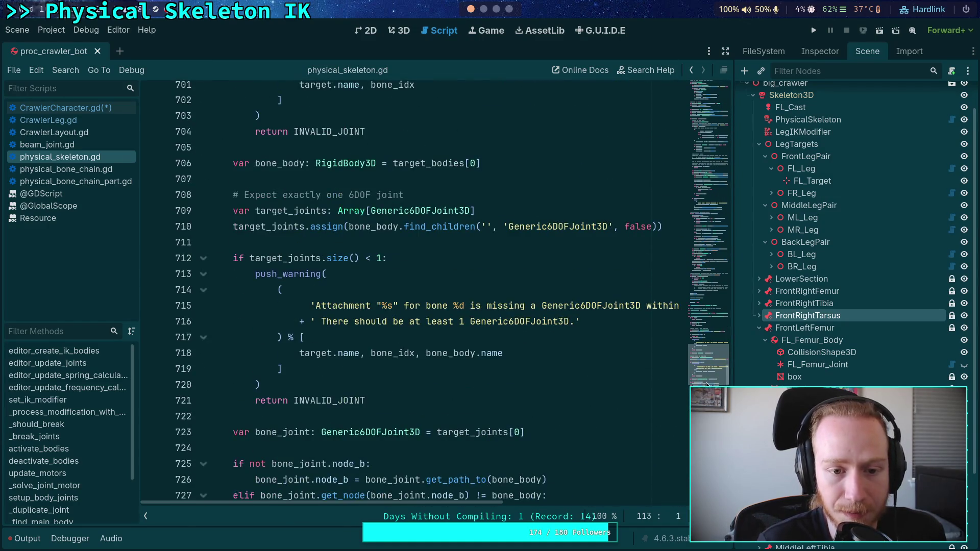
scroll(708, 381, up, 4)
scroll(708, 376, up, 5)
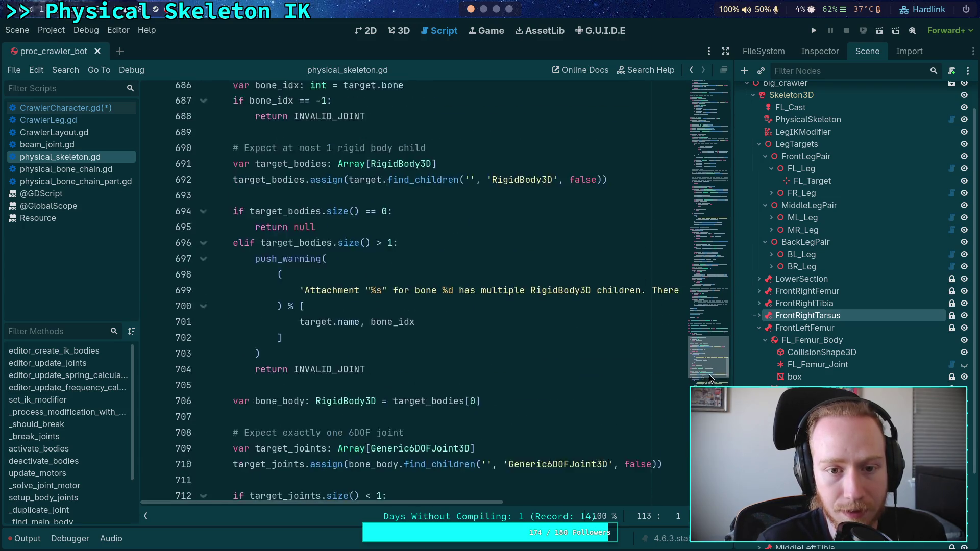
scroll(449, 383, down, 1)
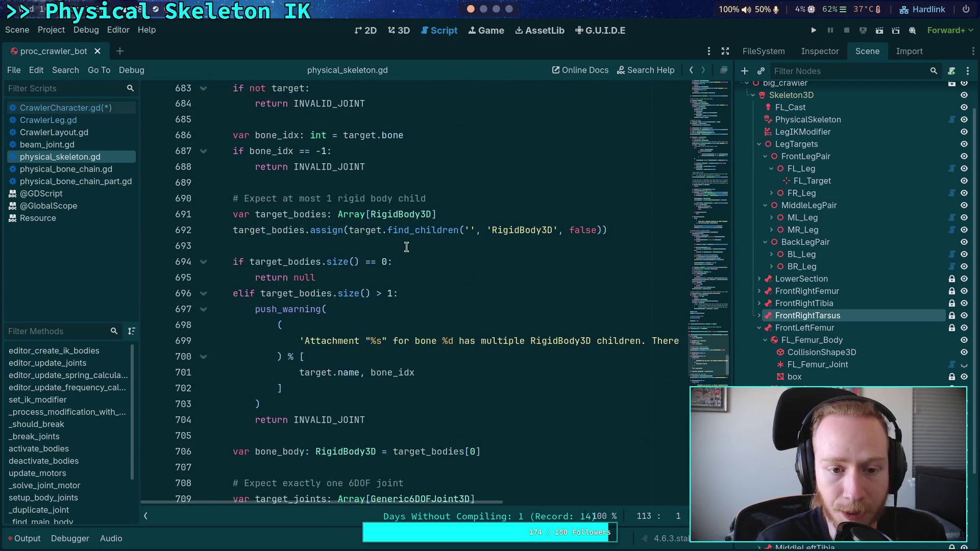
drag(613, 230, 231, 228)
click(294, 248)
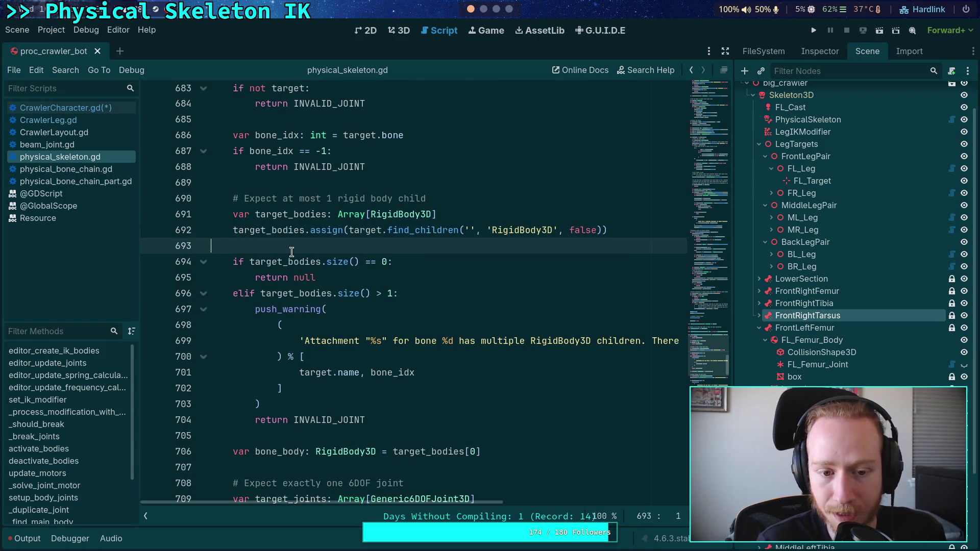
scroll(404, 301, down, 1)
scroll(403, 300, down, 3)
click(444, 282)
scroll(460, 296, down, 9)
scroll(485, 309, down, 20)
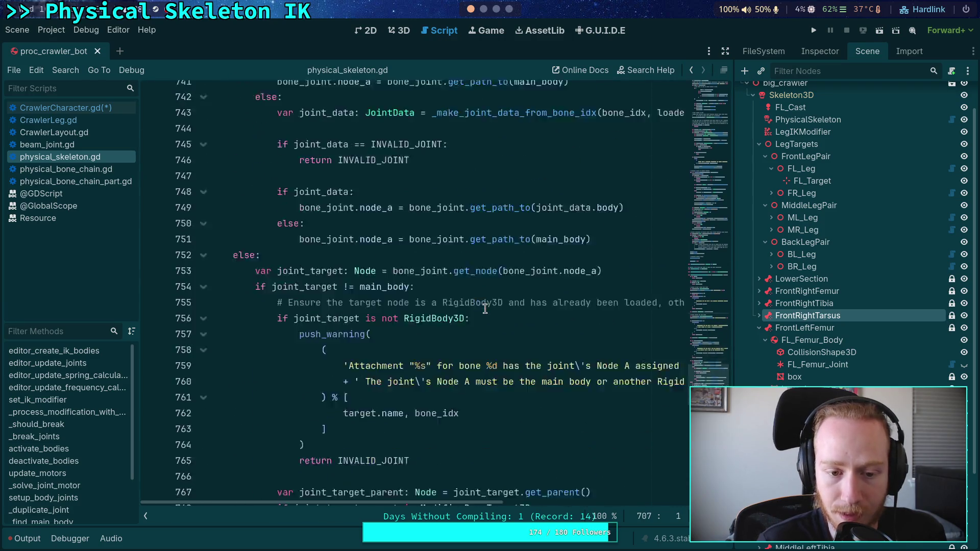
scroll(413, 291, down, 12)
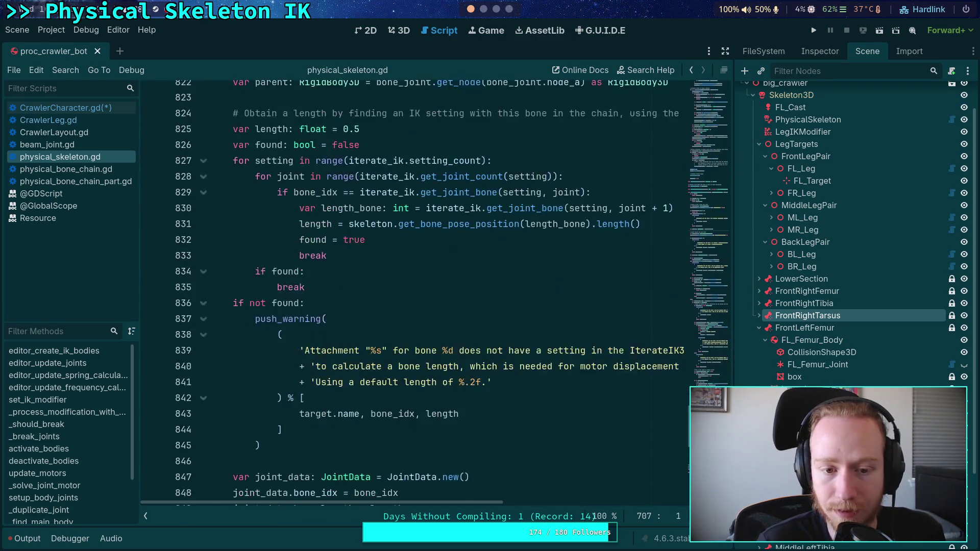
mouse_move(730, 327)
mouse_down()
mouse_move(729, 316)
mouse_move(727, 345)
mouse_up()
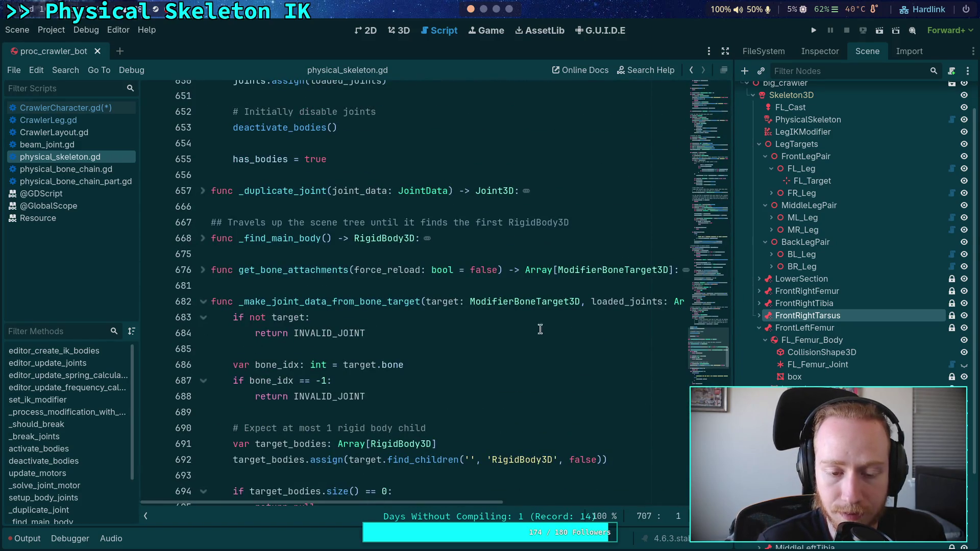
click(203, 334)
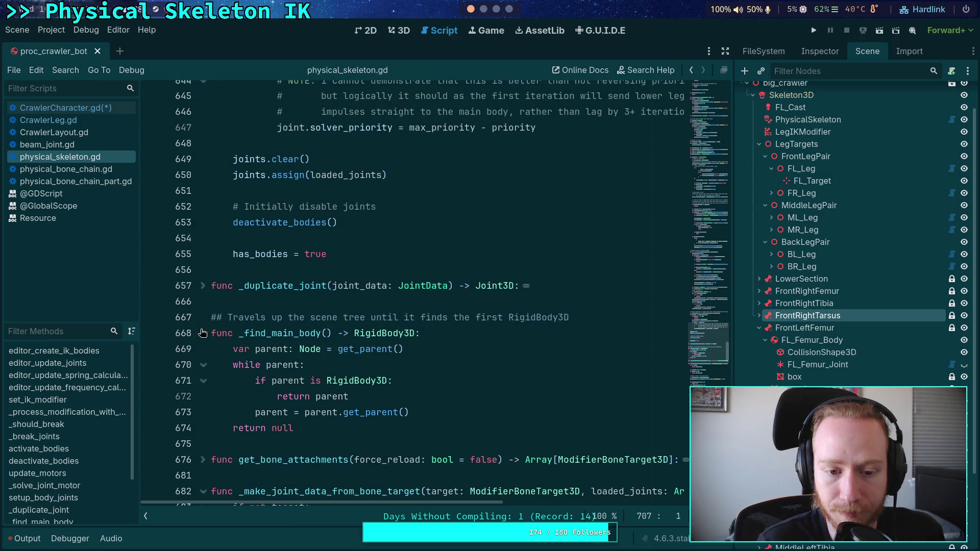
click(202, 334)
scroll(297, 306, up, 1)
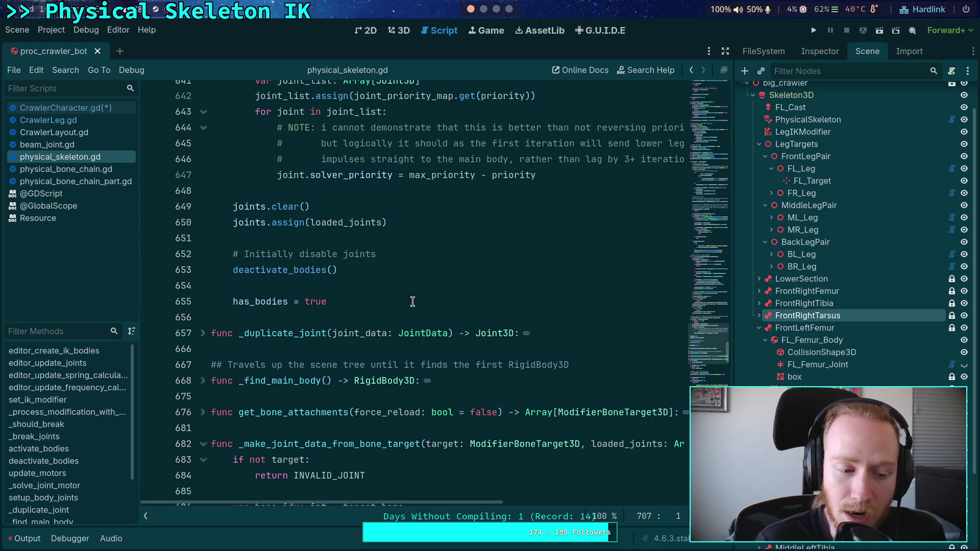
click(424, 286)
scroll(425, 286, up, 20)
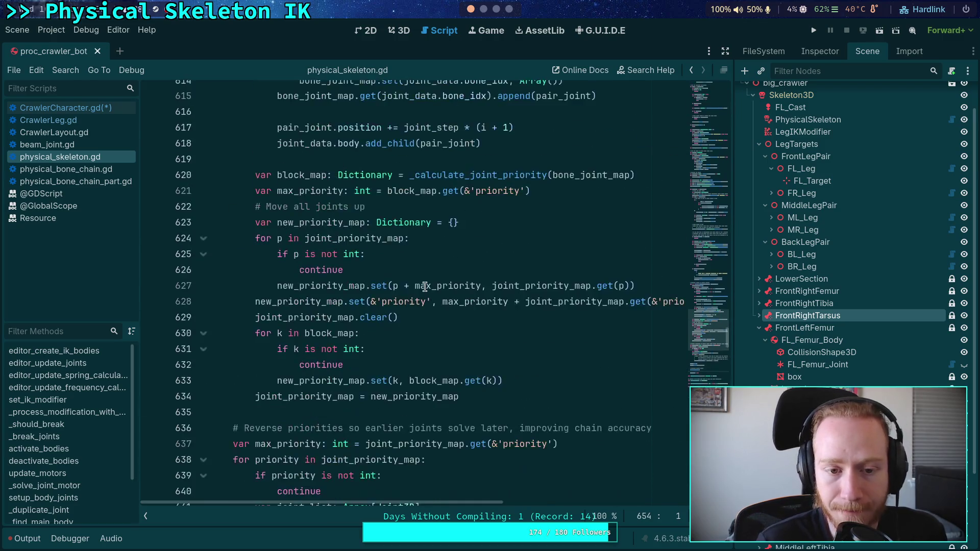
scroll(424, 287, up, 10)
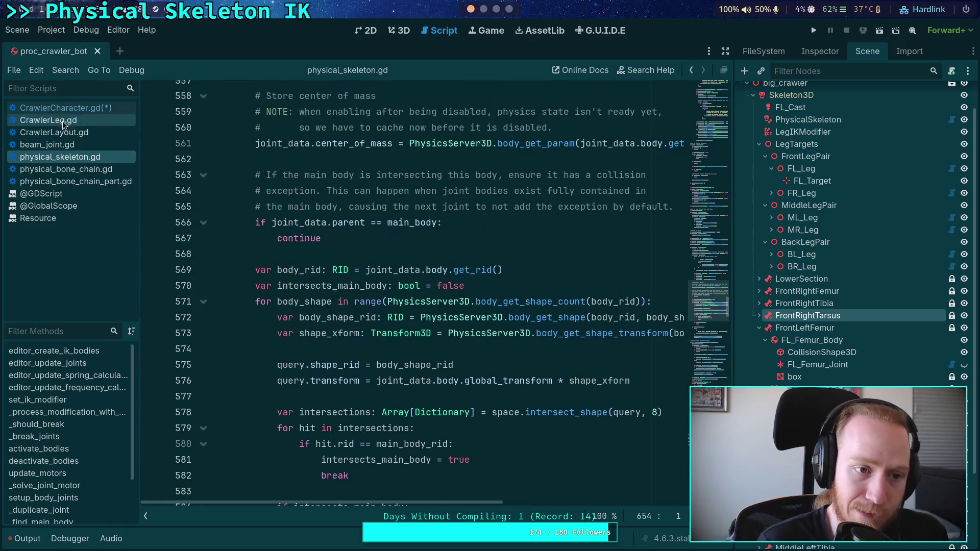
Step: Open CrawlerCharacter.gd and review the leg setup lines inside the _ready loop
click(56, 107)
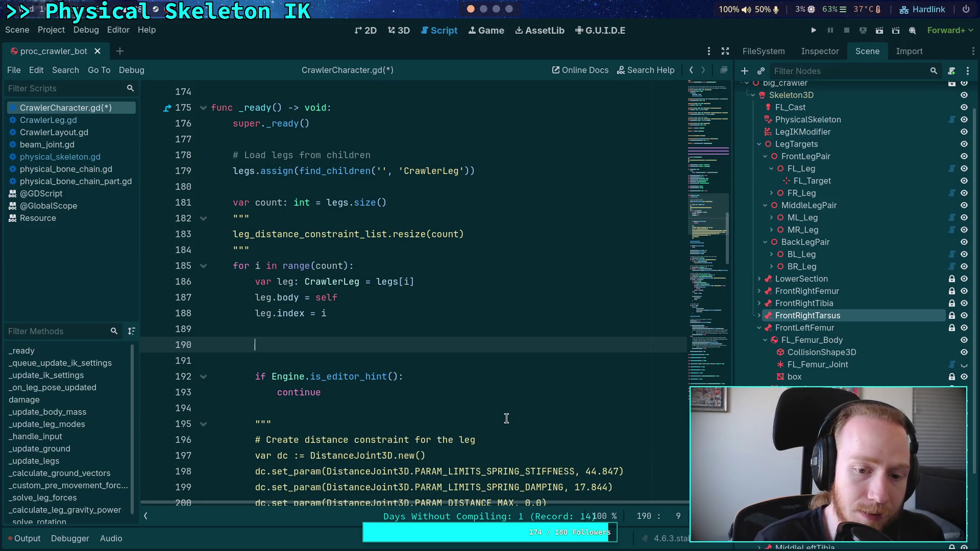
scroll(503, 388, down, 3)
scroll(475, 388, up, 3)
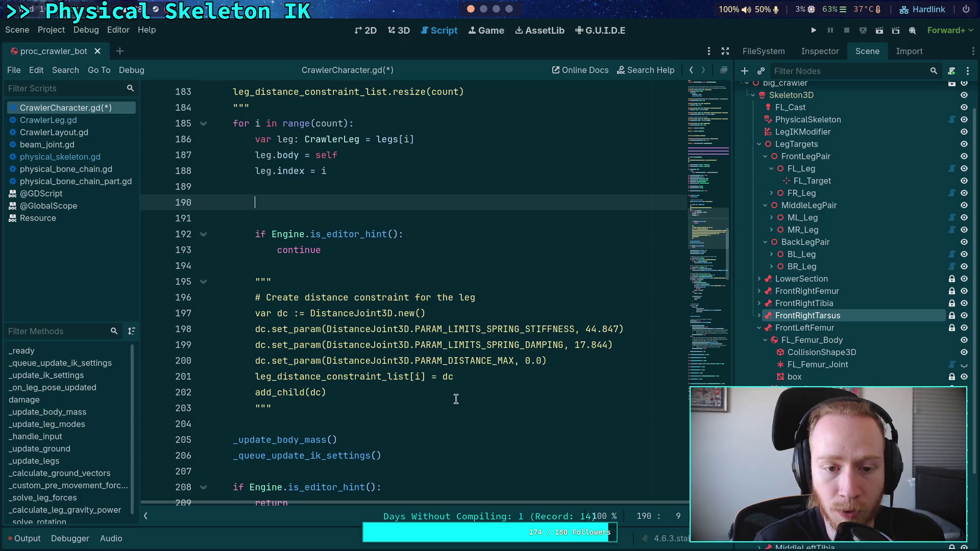
mouse_move(327, 289)
mouse_down()
mouse_move(248, 250)
mouse_move(238, 233)
mouse_up()
click(327, 301)
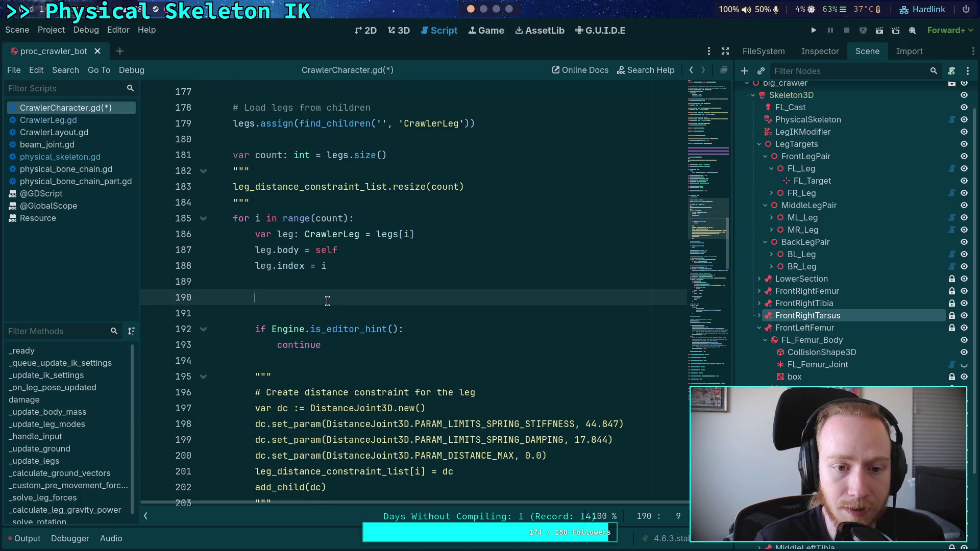
scroll(352, 306, down, 2)
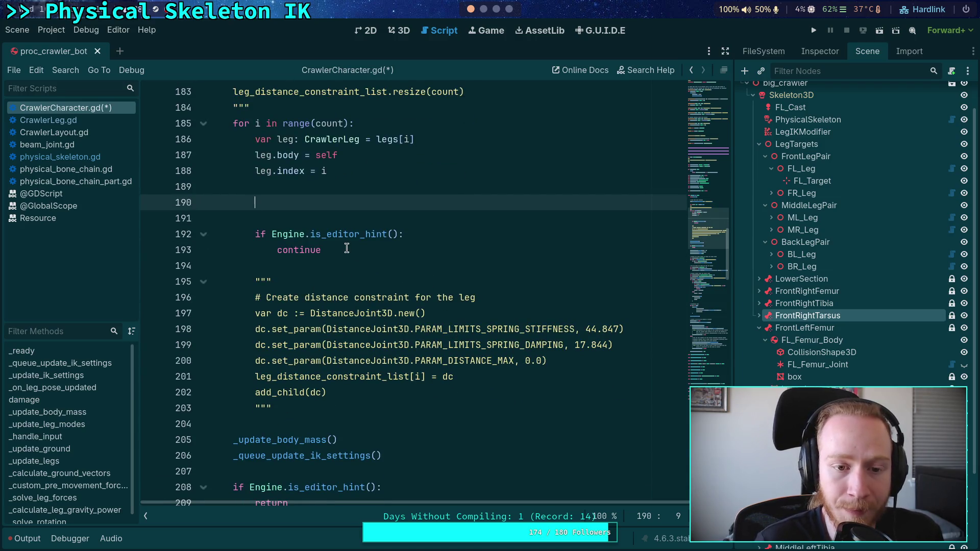
scroll(392, 300, down, 3)
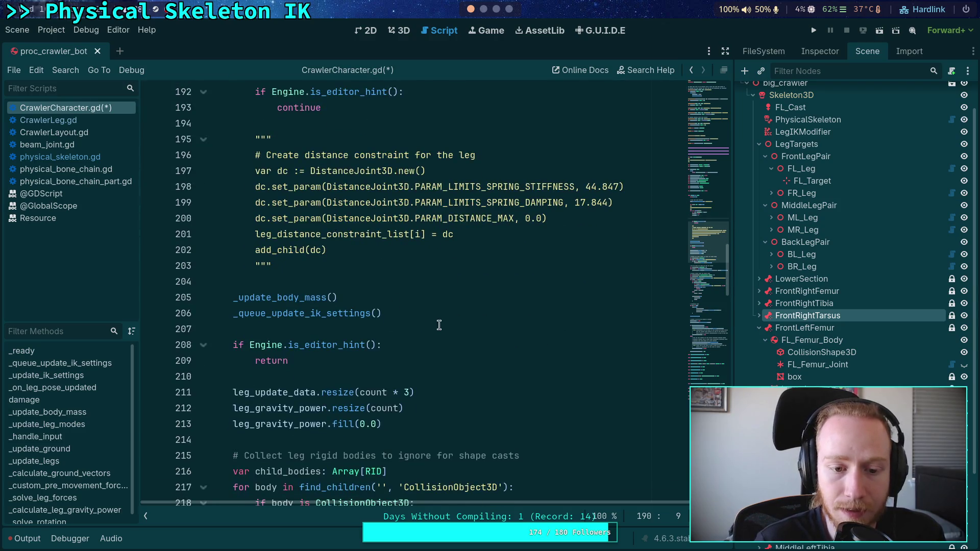
Step: Select and inspect the _update_body_mass() call that follows the leg loop
click(359, 301)
drag(359, 301, 232, 302)
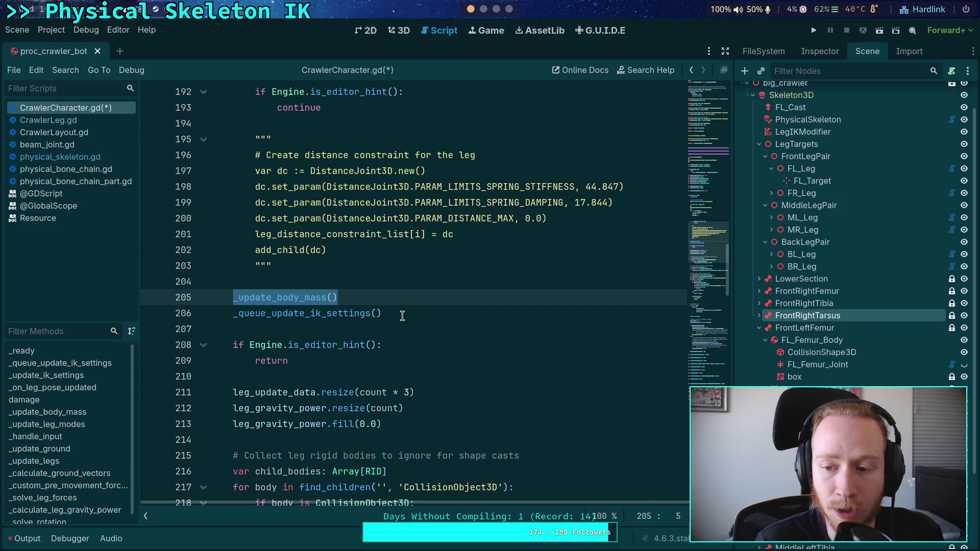
mouse_move(274, 298)
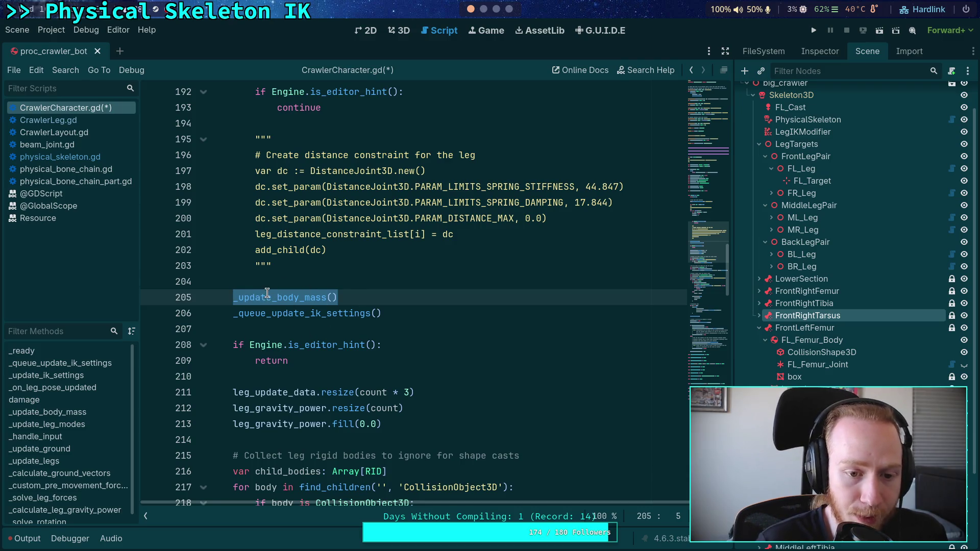
scroll(269, 297, up, 2)
scroll(269, 298, up, 1)
mouse_move(231, 123)
mouse_down()
mouse_move(288, 250)
mouse_move(320, 408)
mouse_up()
click(366, 438)
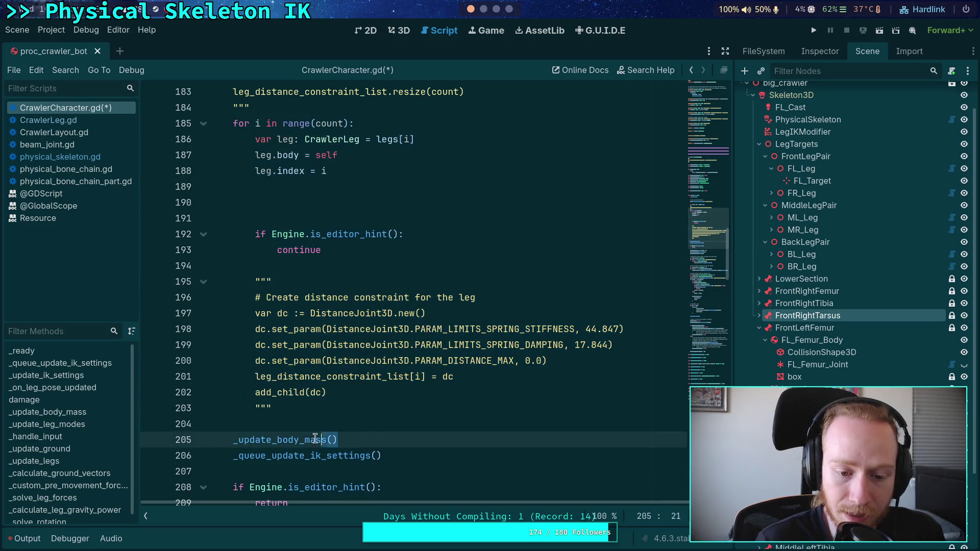
Step: Add a new indented line at blank line 204, just before _update_body_mass()
click(271, 422)
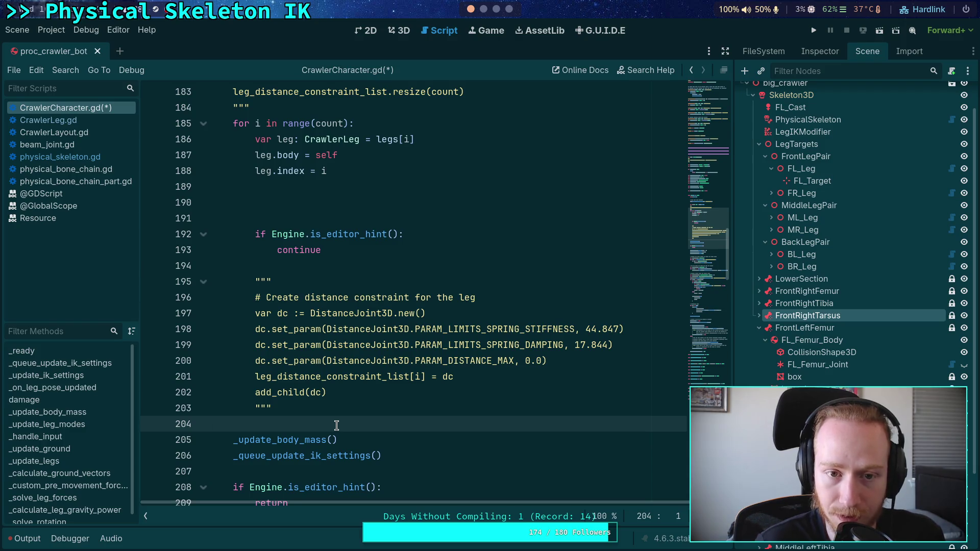
scroll(337, 425, up, 3)
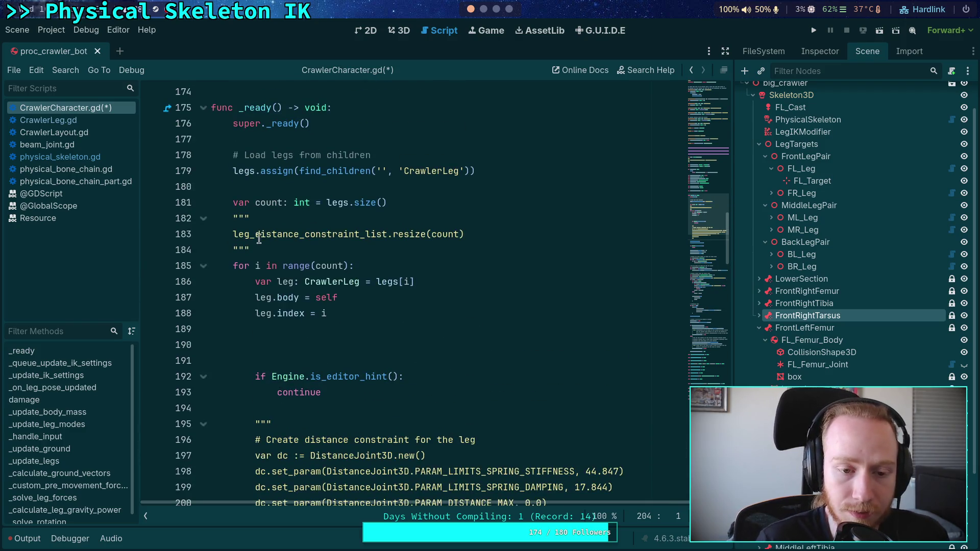
drag(252, 249, 124, 228)
scroll(395, 400, down, 5)
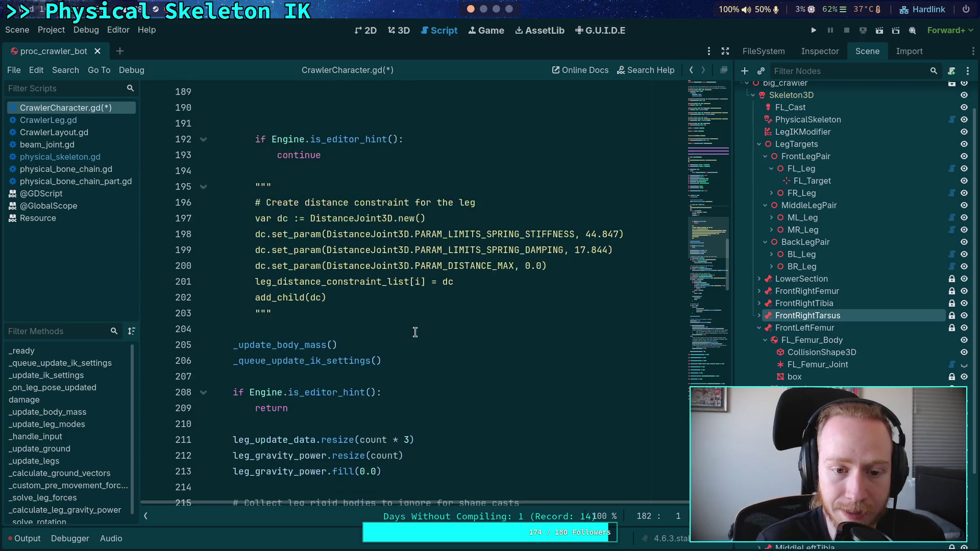
scroll(395, 400, up, 2)
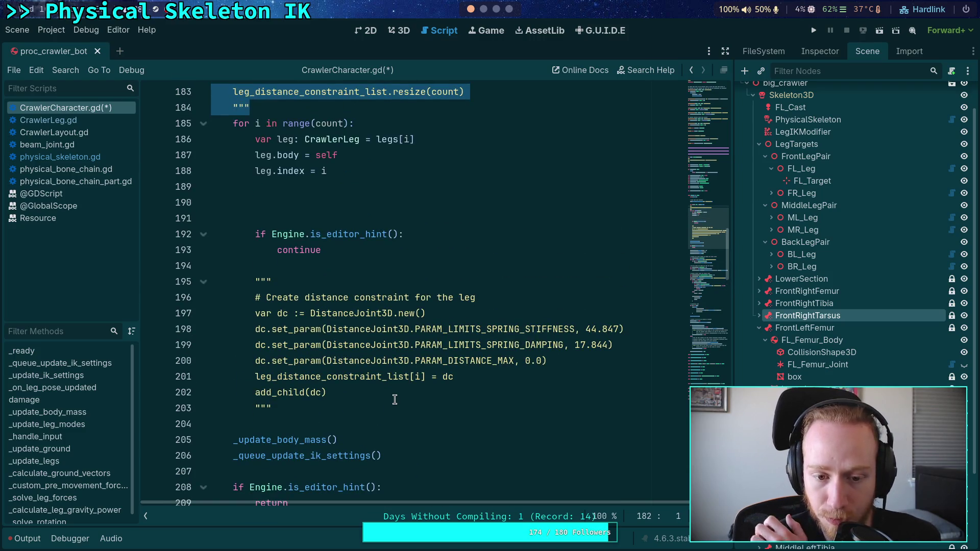
click(344, 419)
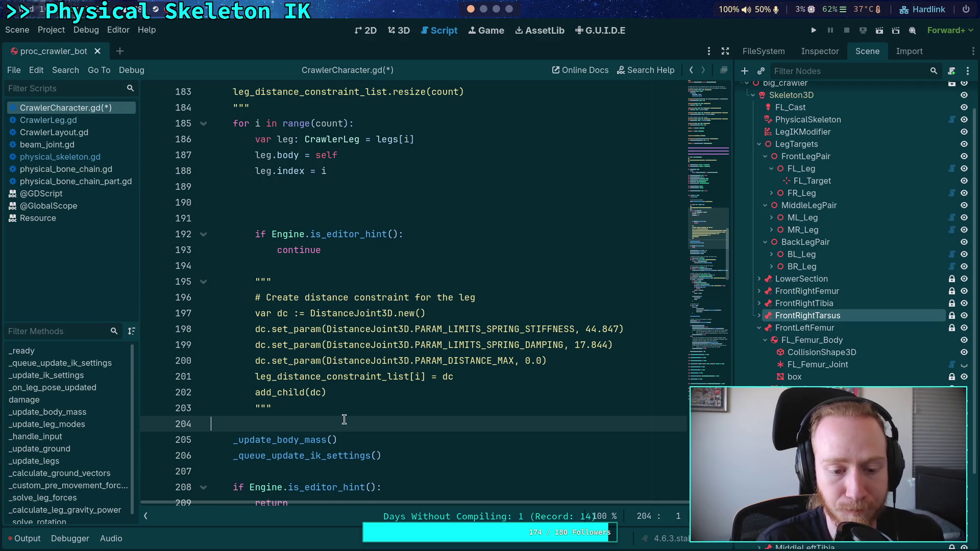
key(Return)
key(Return)
key(Up)
key(Tab)
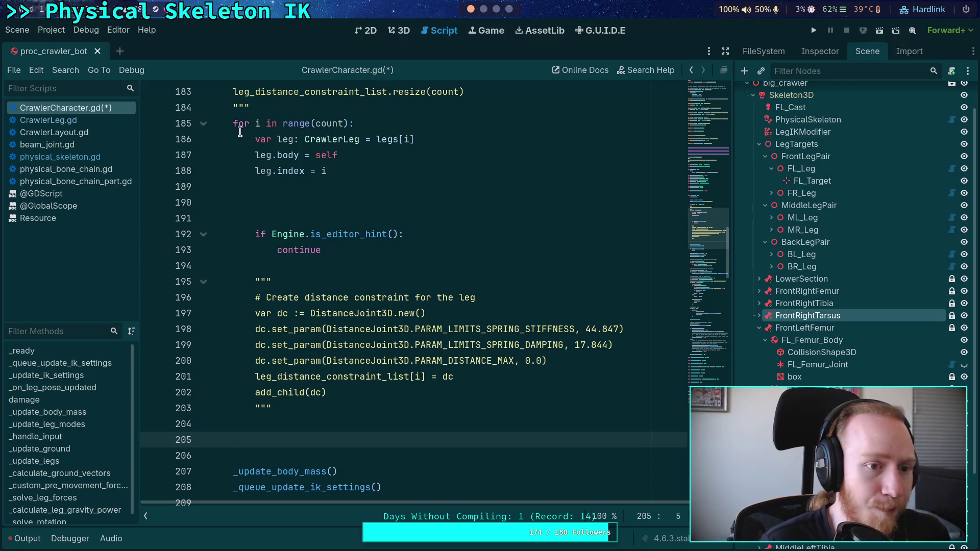
click(46, 115)
scroll(297, 265, down, 8)
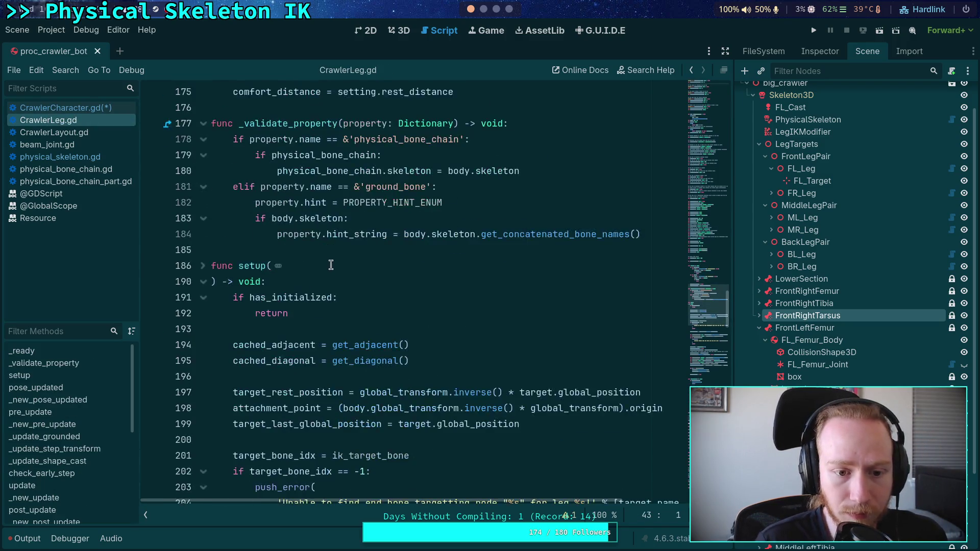
click(110, 107)
scroll(328, 317, down, 8)
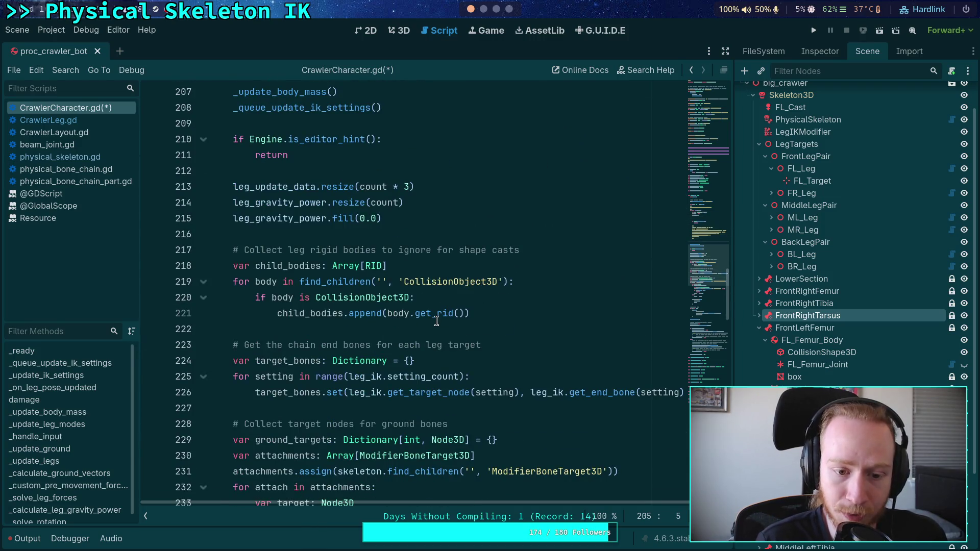
scroll(436, 320, down, 10)
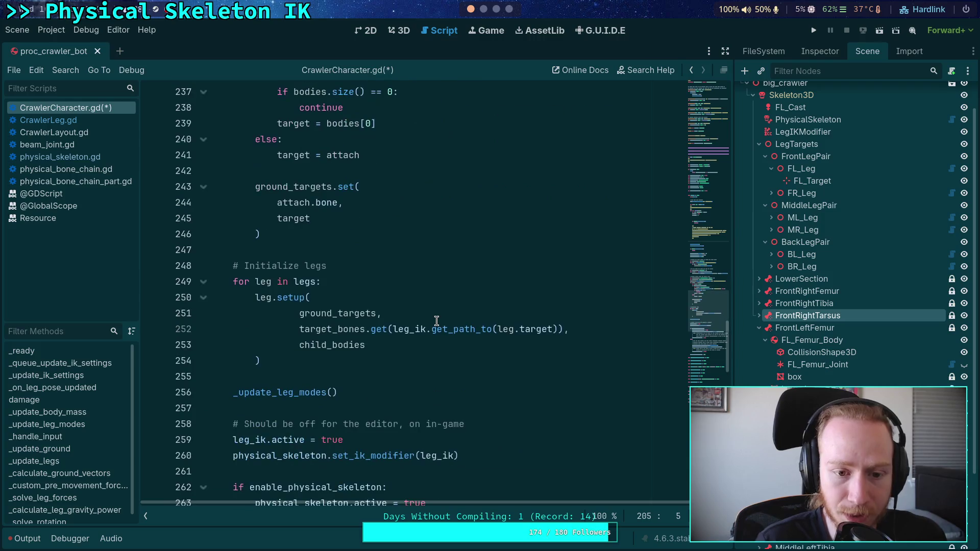
click(428, 354)
scroll(427, 354, up, 2)
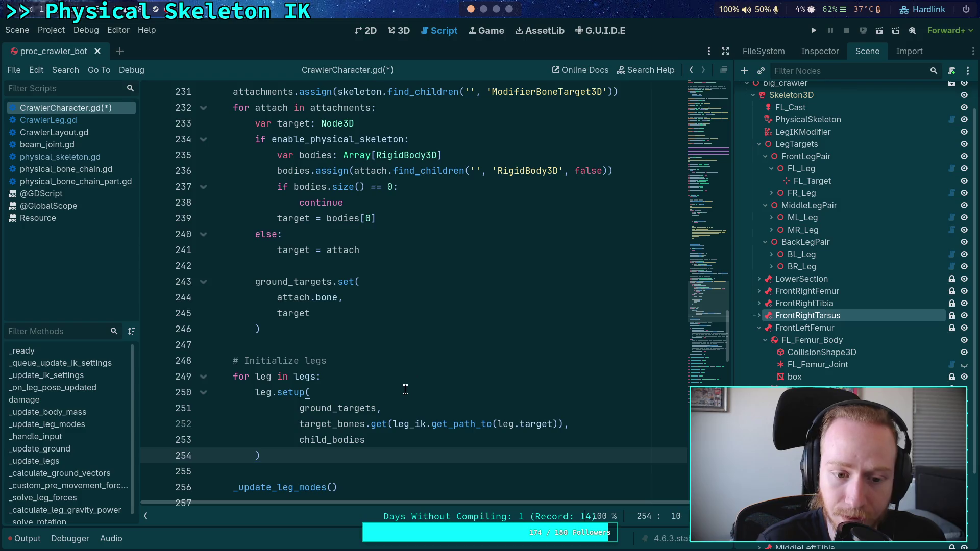
scroll(405, 389, up, 11)
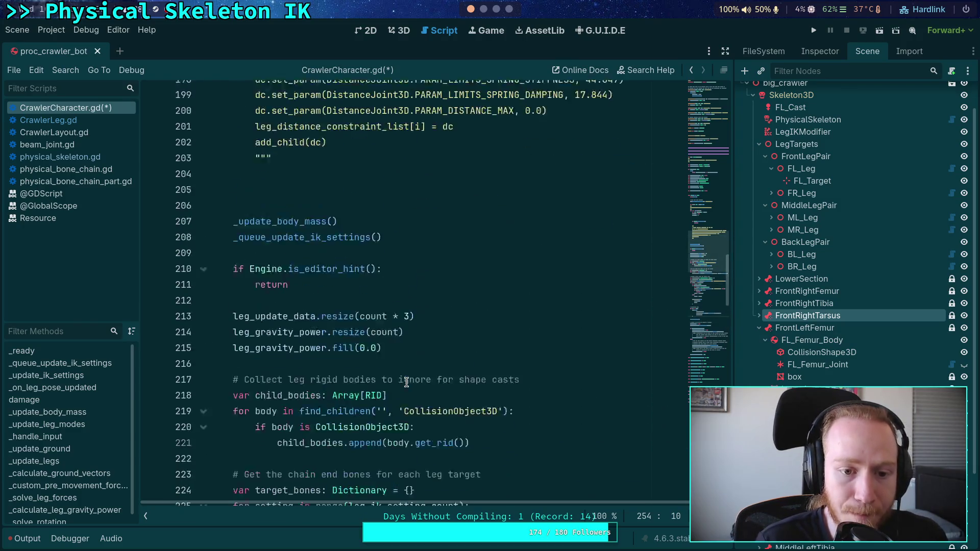
click(82, 121)
scroll(412, 316, down, 8)
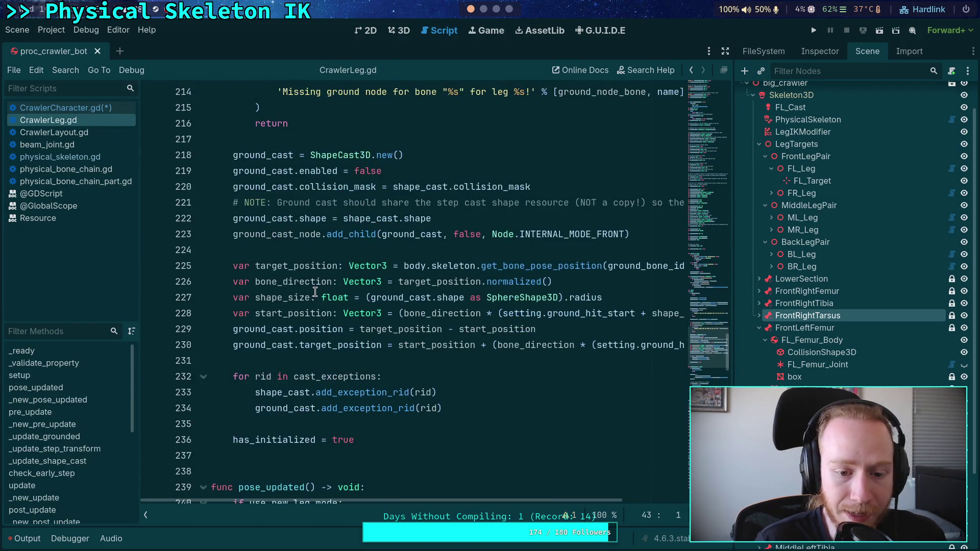
scroll(411, 316, down, 3)
scroll(411, 316, up, 11)
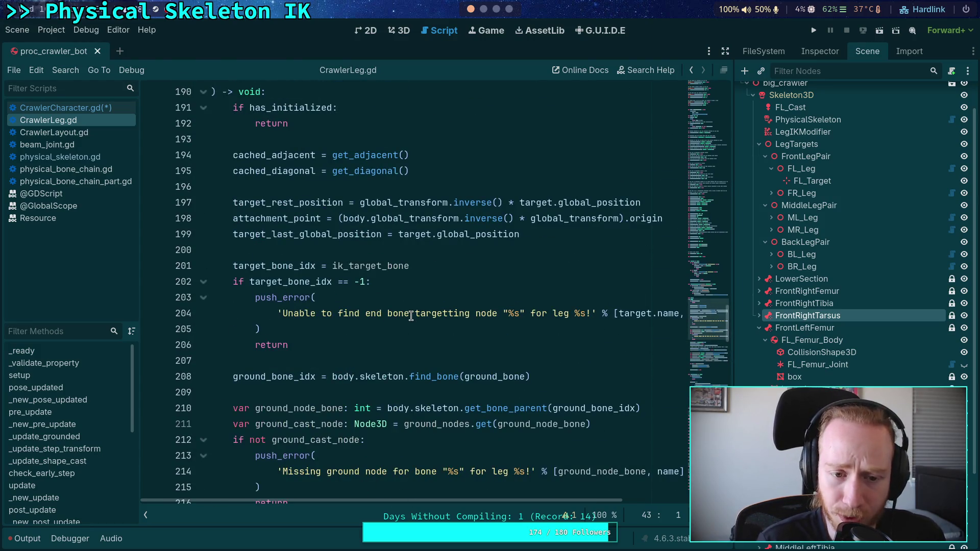
drag(227, 153, 458, 164)
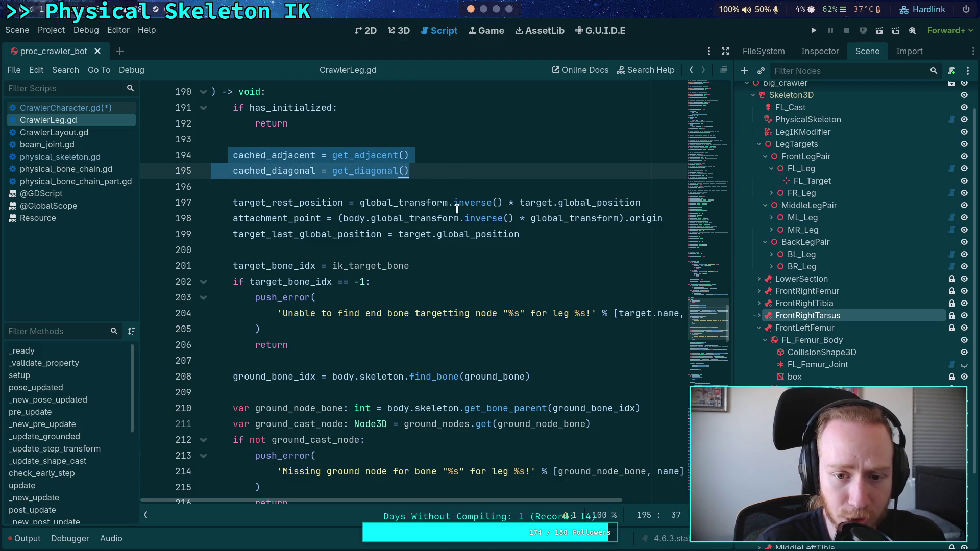
double_click(353, 219)
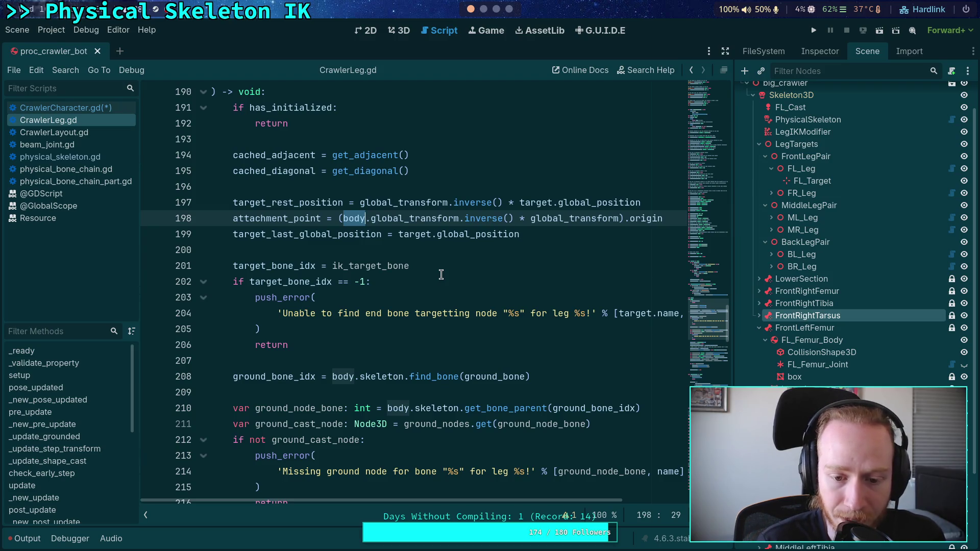
double_click(393, 377)
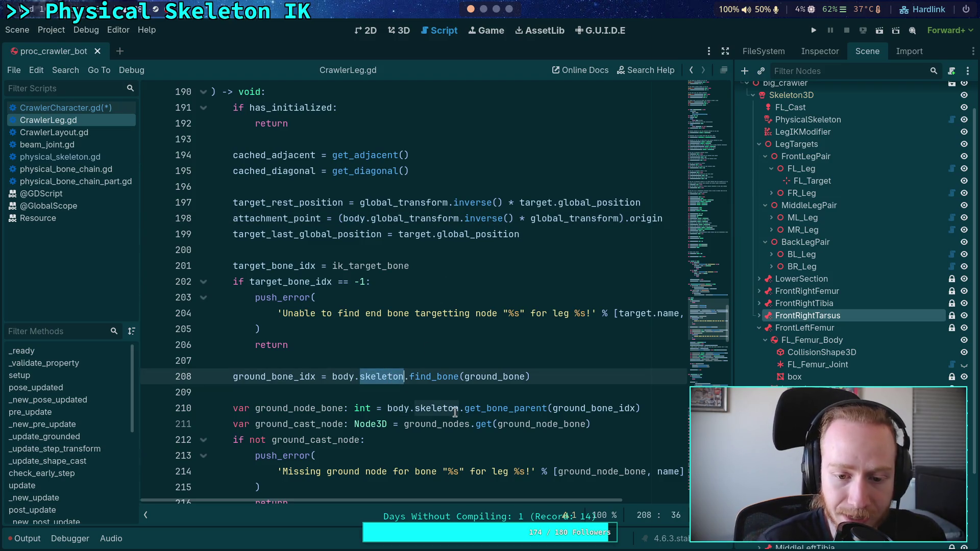
scroll(452, 342, down, 3)
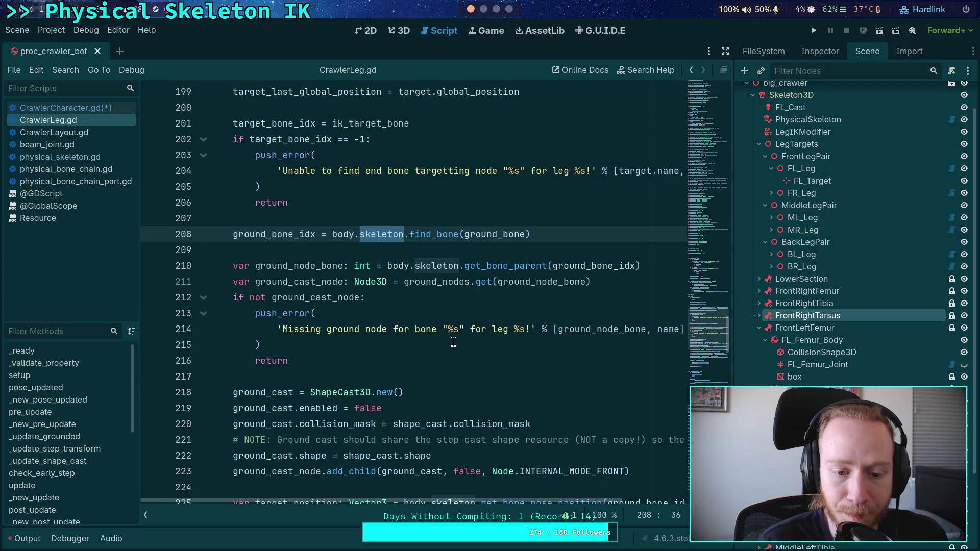
scroll(474, 345, down, 3)
scroll(491, 348, down, 3)
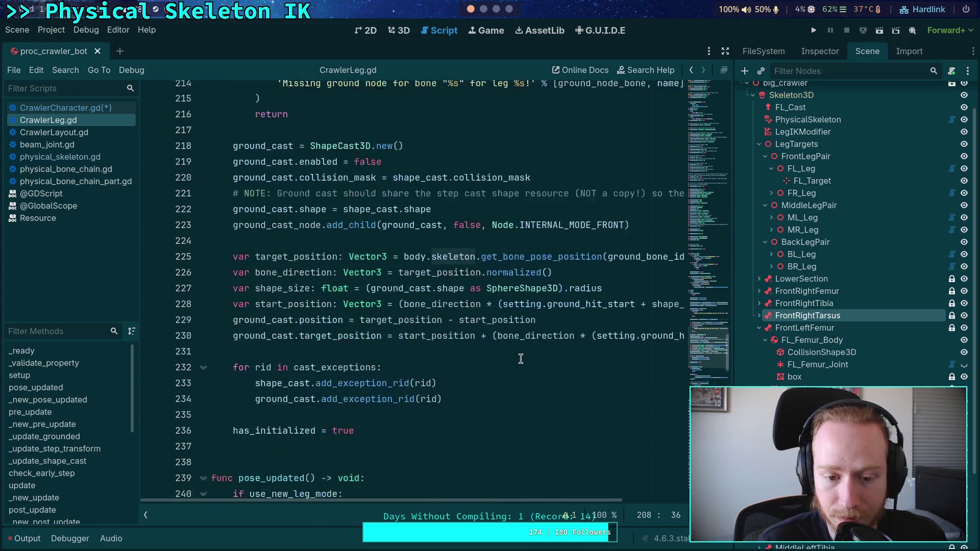
scroll(447, 358, up, 1)
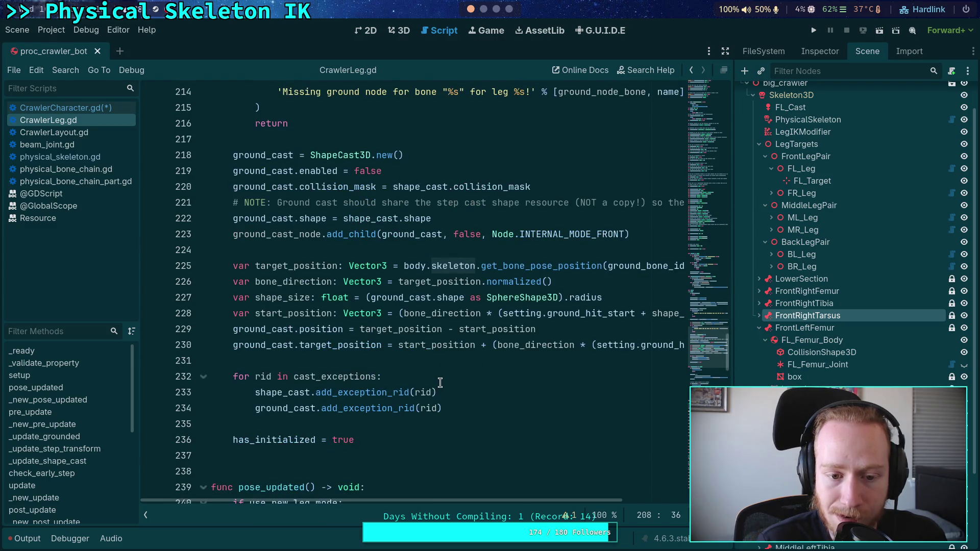
scroll(452, 364, up, 2)
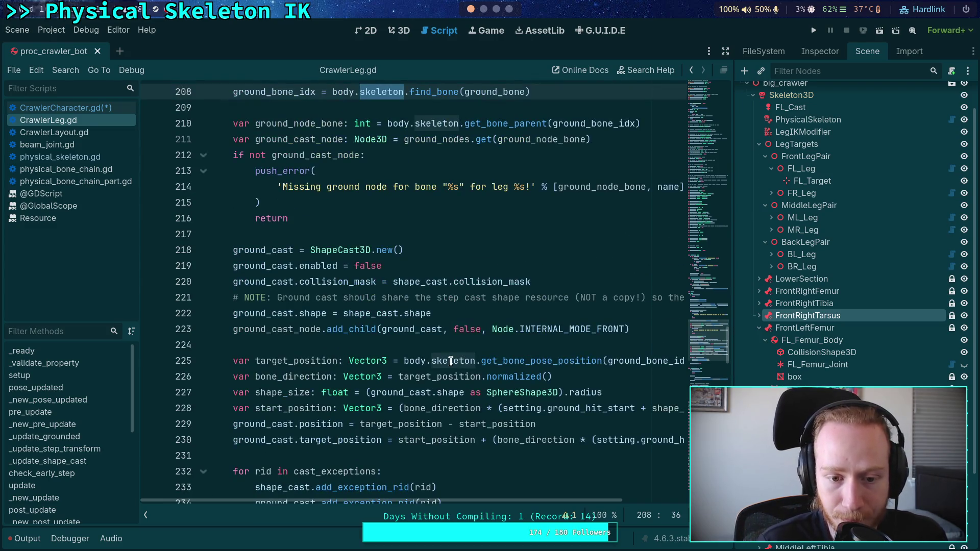
double_click(304, 330)
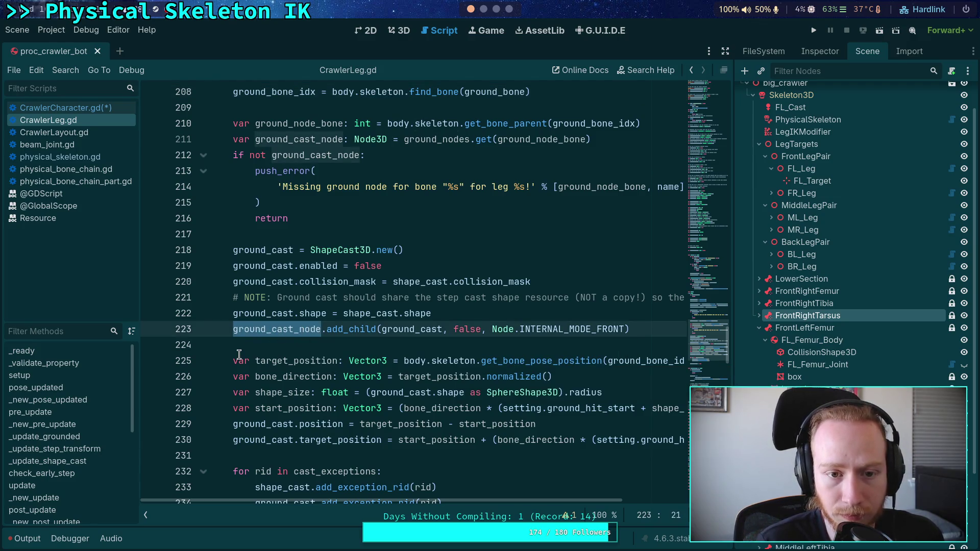
scroll(243, 349, down, 2)
scroll(242, 349, down, 1)
scroll(243, 349, up, 2)
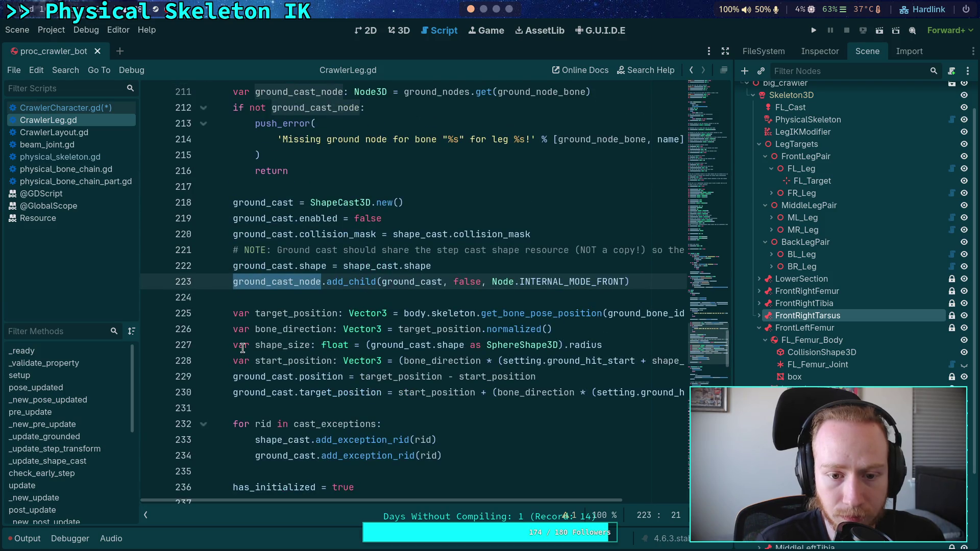
scroll(242, 349, up, 1)
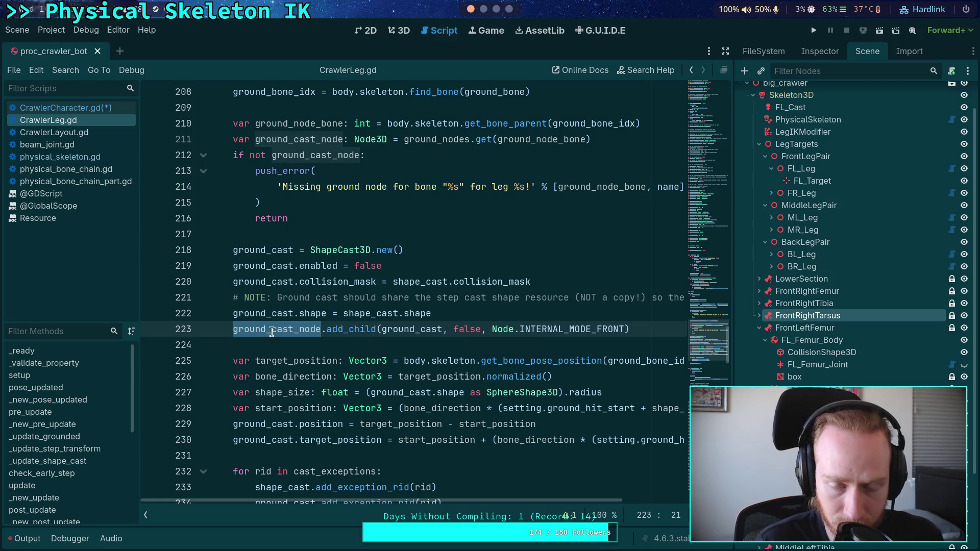
scroll(269, 332, up, 2)
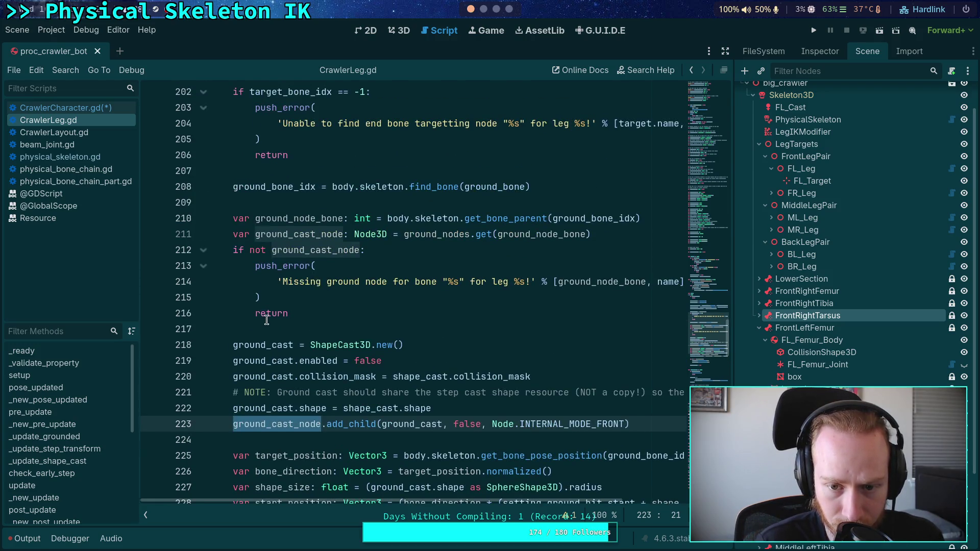
double_click(439, 234)
scroll(361, 306, up, 4)
scroll(354, 321, down, 3)
mouse_move(431, 284)
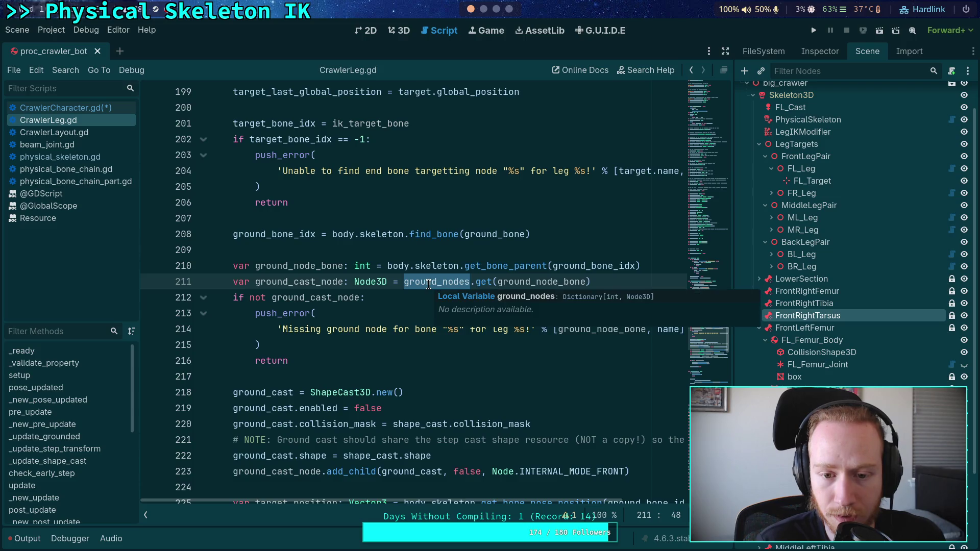
scroll(429, 285, up, 13)
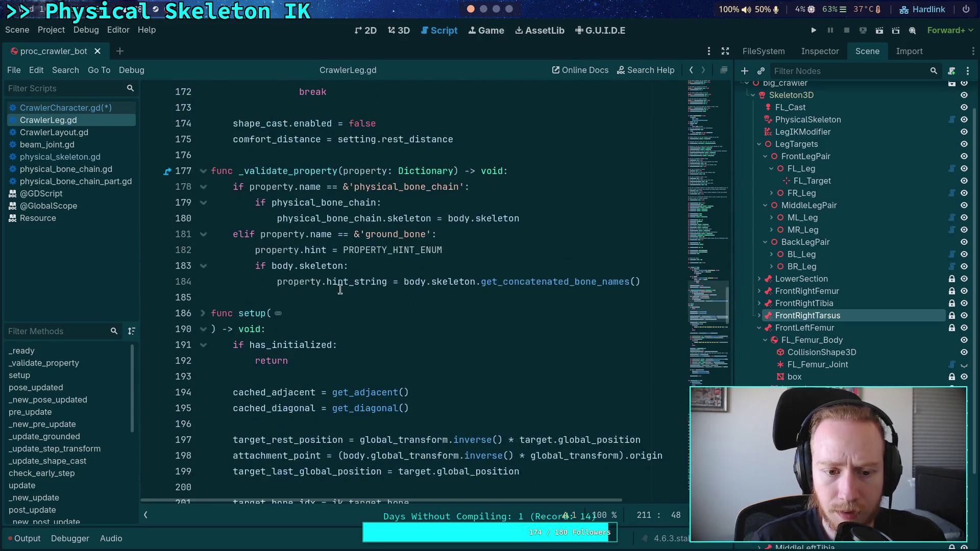
scroll(332, 297, down, 11)
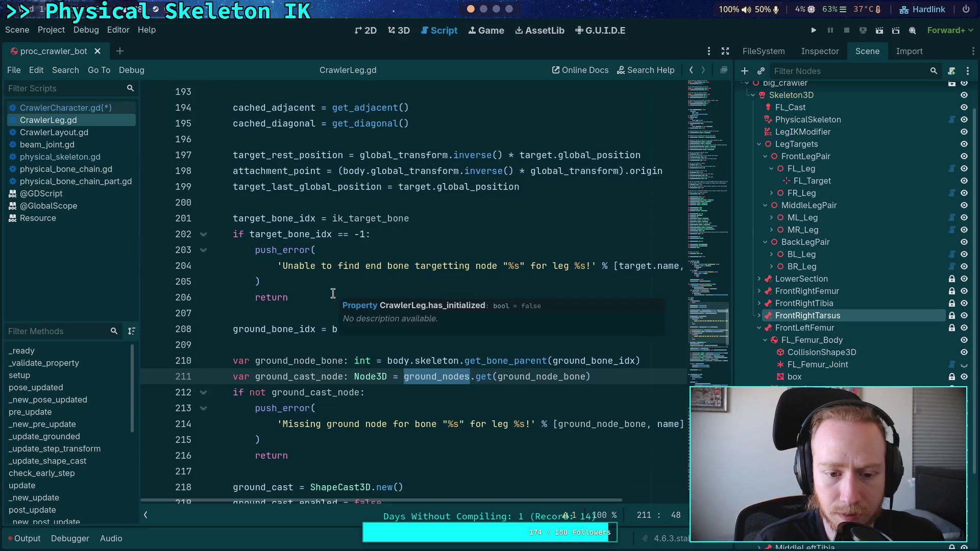
scroll(275, 336, up, 3)
scroll(433, 359, down, 3)
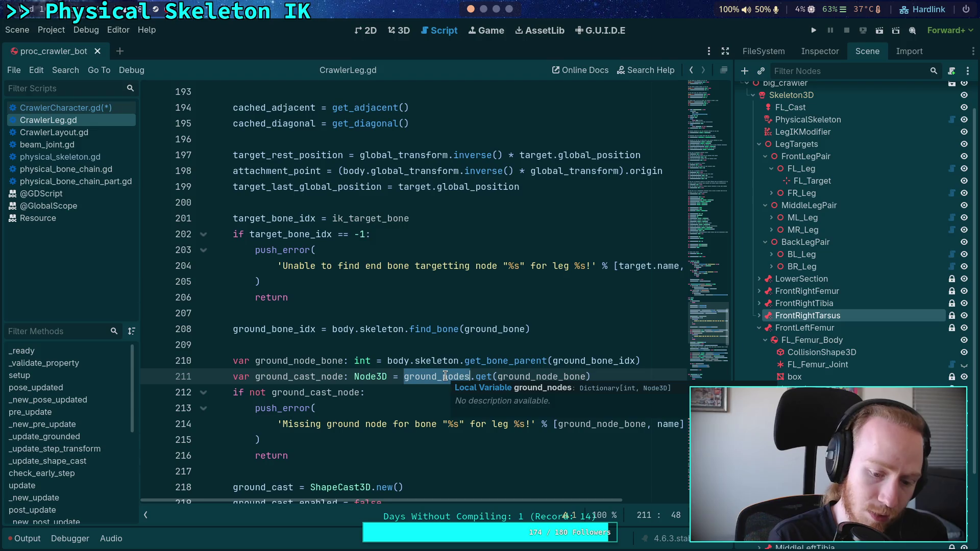
key(ctrl+f)
Step: Step through the ground_nodes matches in CrawlerLeg.gd down to line 211
click(569, 516)
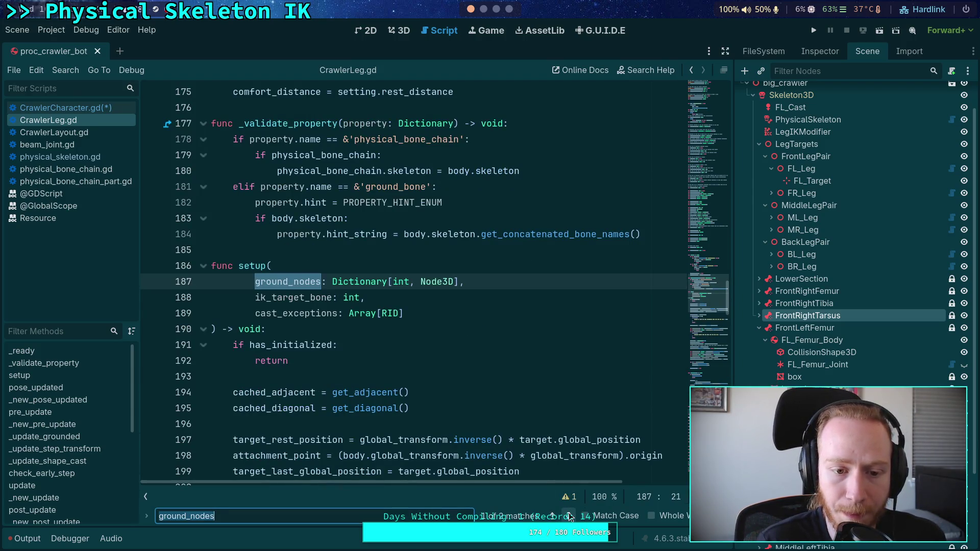
click(569, 516)
click(387, 265)
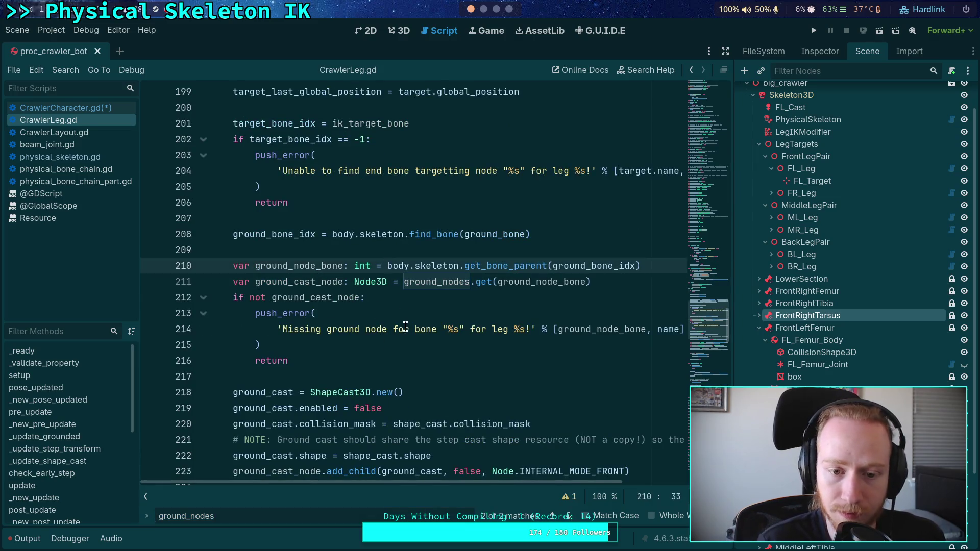
click(375, 251)
scroll(311, 270, up, 6)
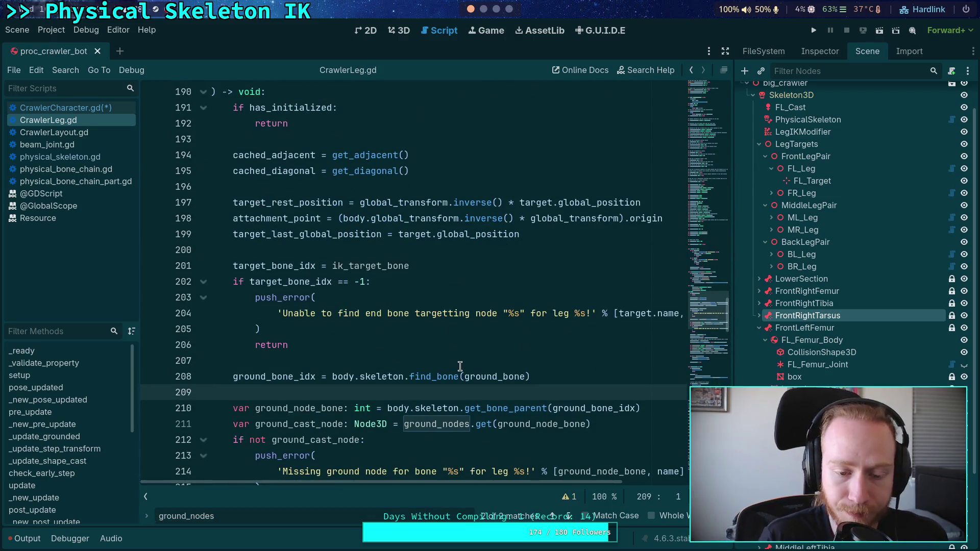
scroll(286, 260, up, 4)
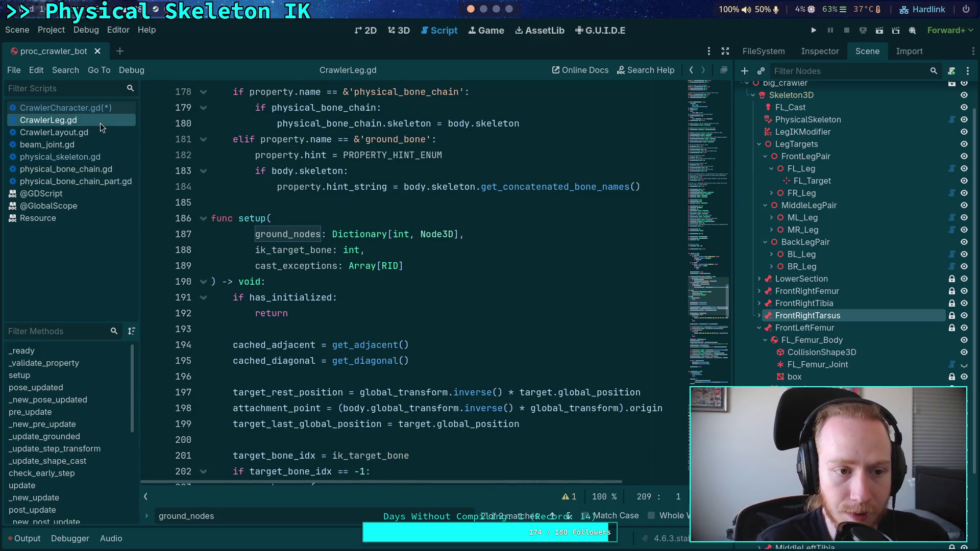
Step: Open CrawlerCharacter.gd and scroll to the leg setup code around line 227
click(98, 110)
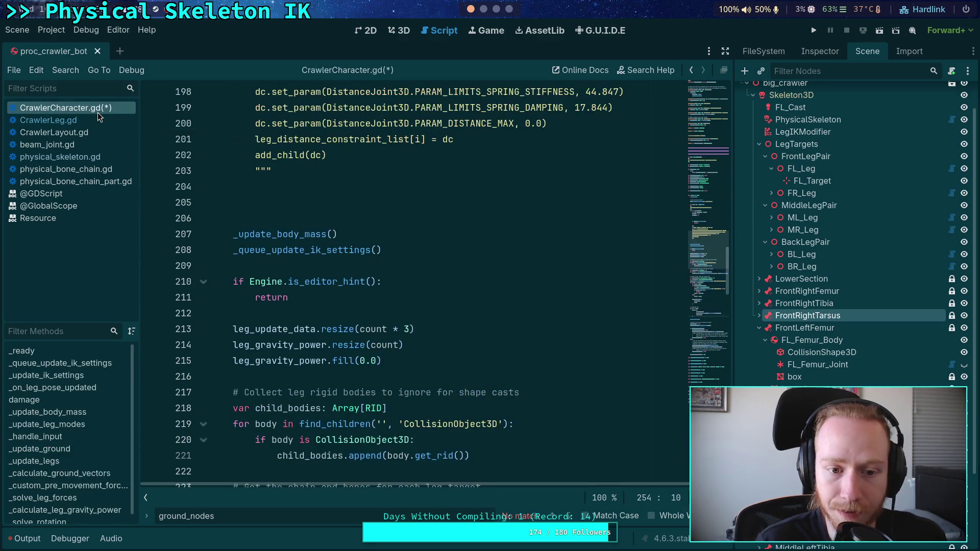
scroll(357, 352, down, 8)
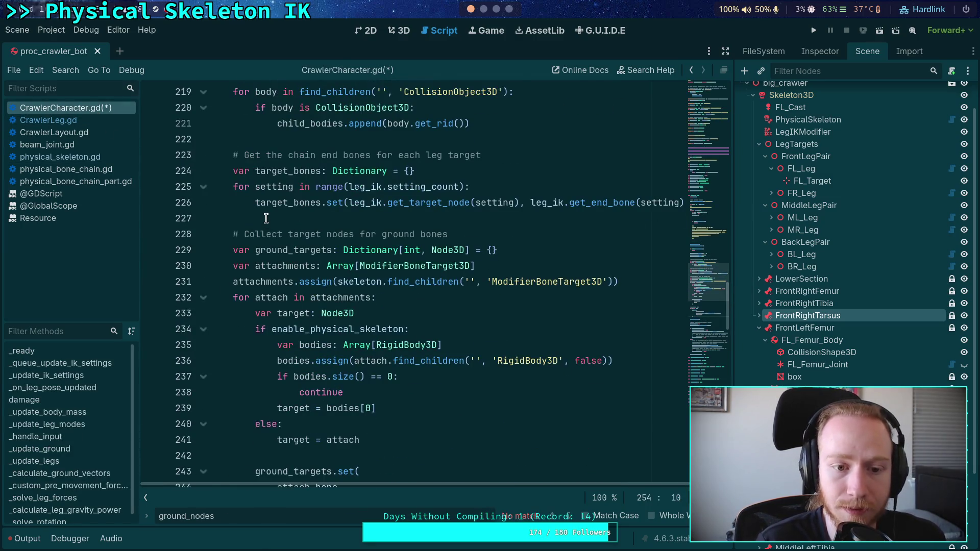
click(267, 219)
scroll(379, 300, down, 8)
scroll(380, 302, down, 2)
scroll(367, 299, up, 5)
scroll(354, 295, down, 1)
scroll(355, 295, up, 4)
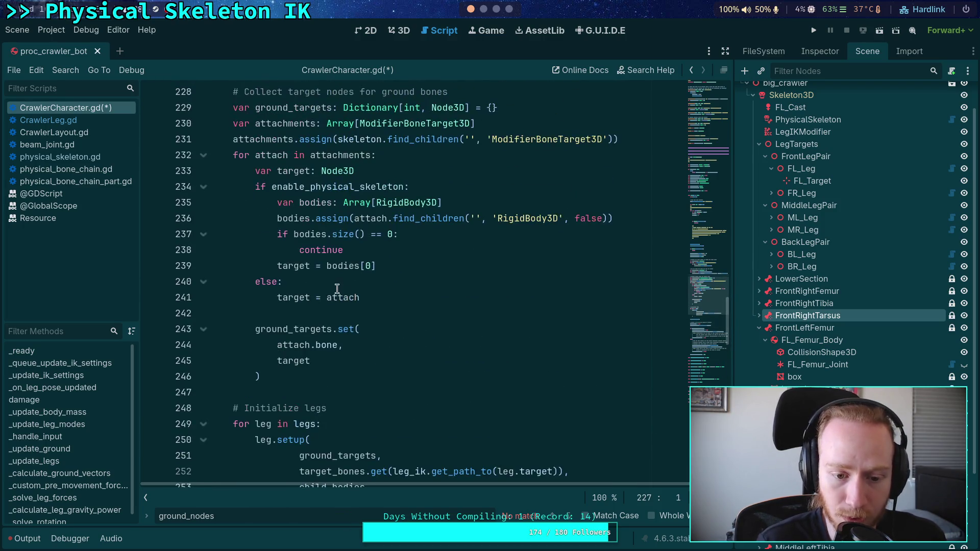
scroll(279, 400, up, 1)
scroll(306, 326, down, 6)
scroll(305, 327, down, 8)
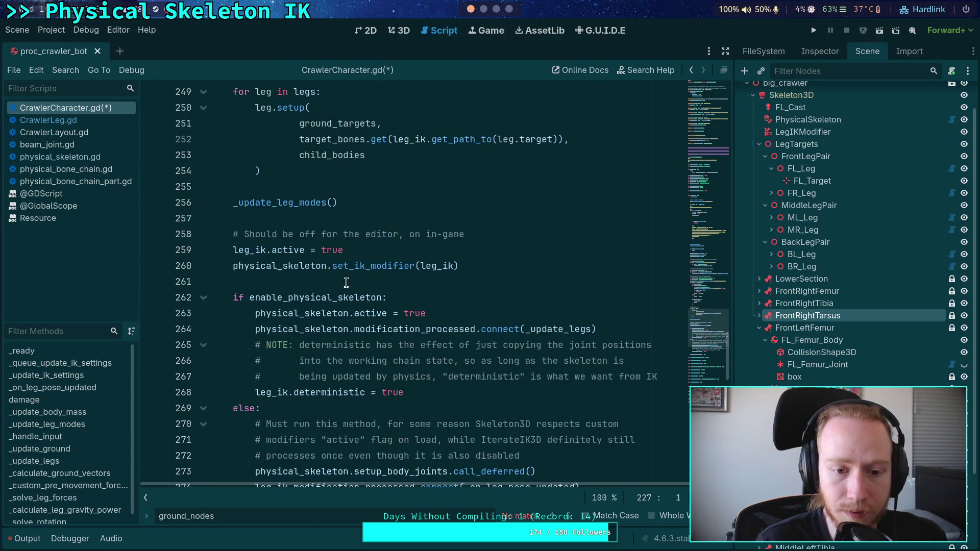
scroll(343, 288, up, 9)
scroll(344, 287, up, 1)
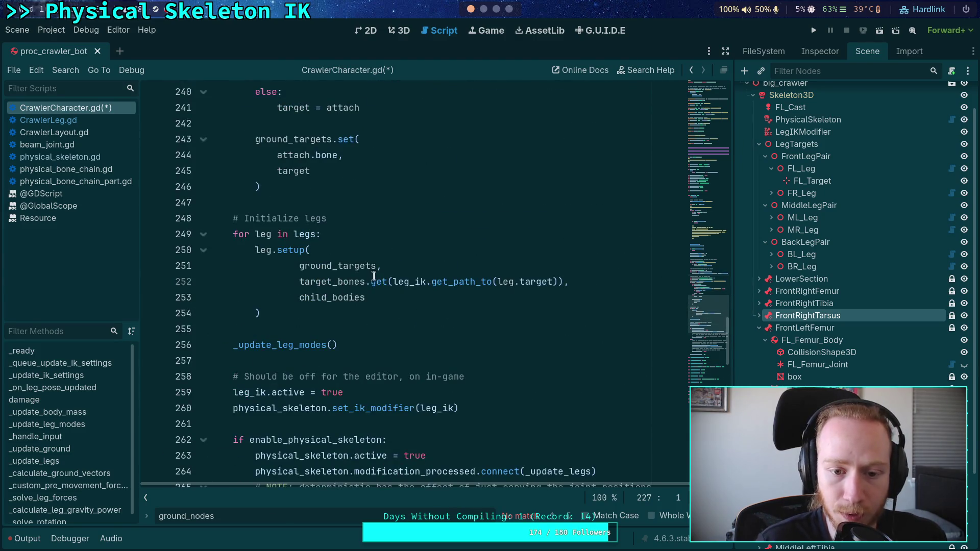
Step: Inspect the ground_targets, target_bones and child_bodies arguments passed into leg.setup()
double_click(340, 270)
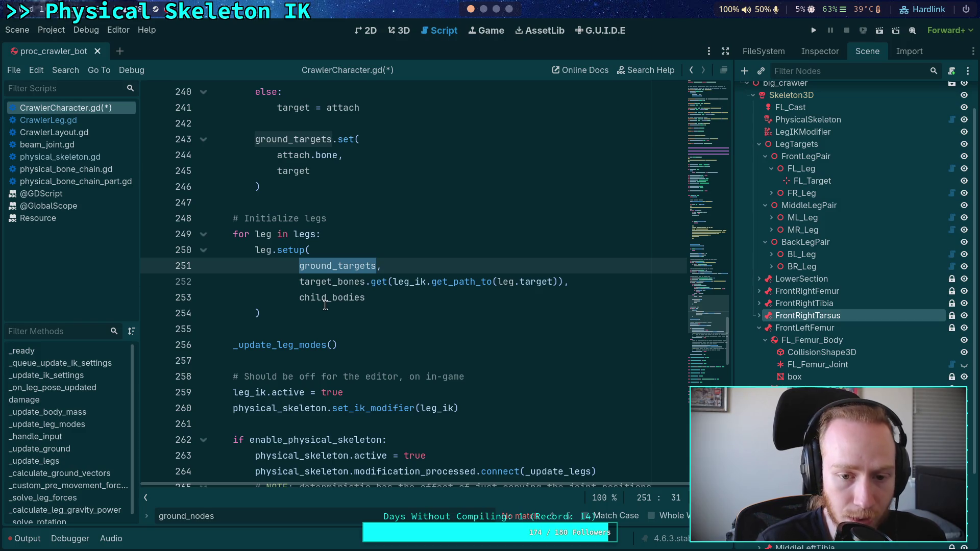
double_click(323, 282)
double_click(315, 299)
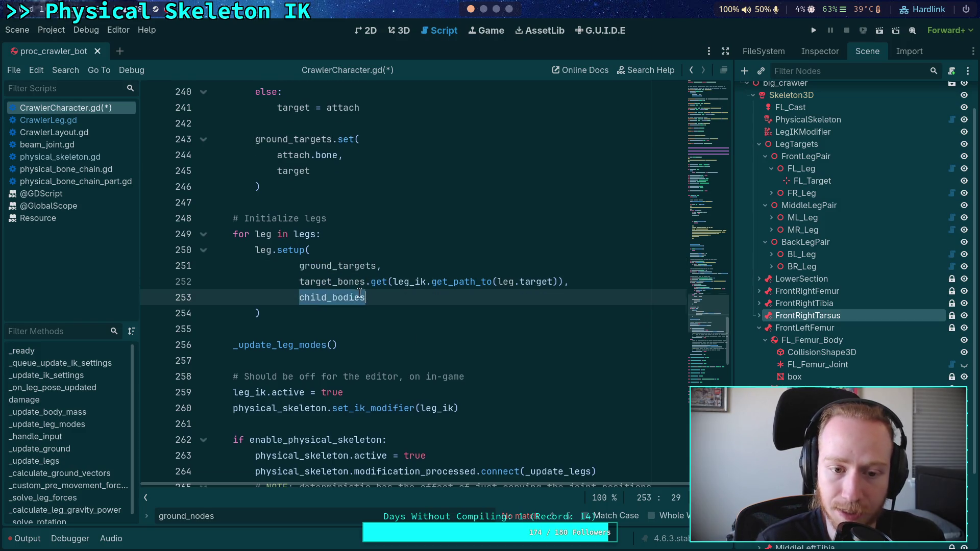
scroll(354, 289, up, 11)
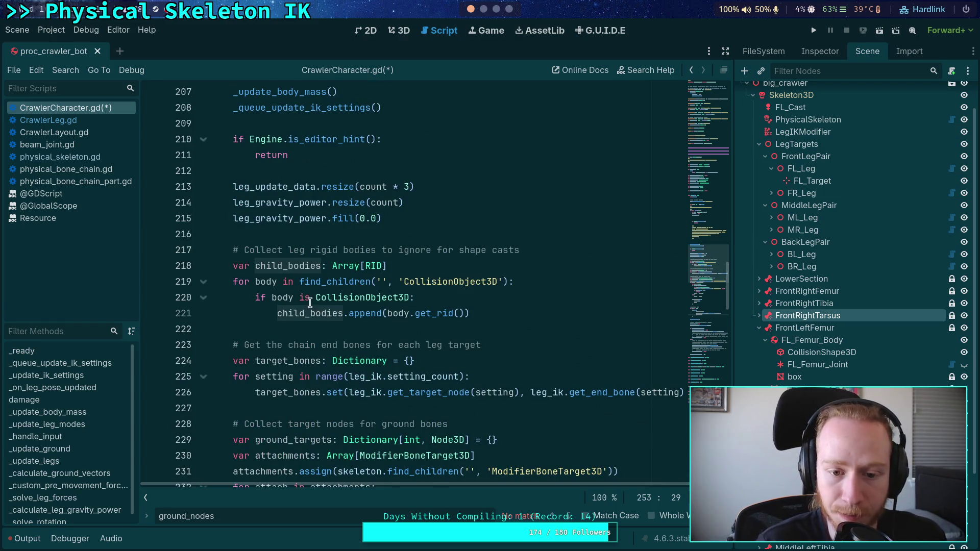
scroll(315, 304, down, 9)
double_click(350, 362)
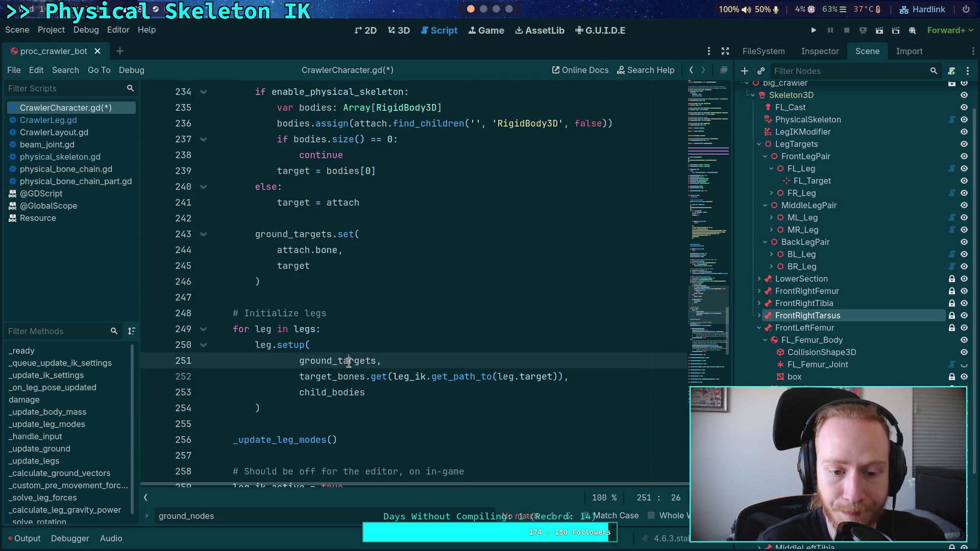
scroll(350, 338, up, 4)
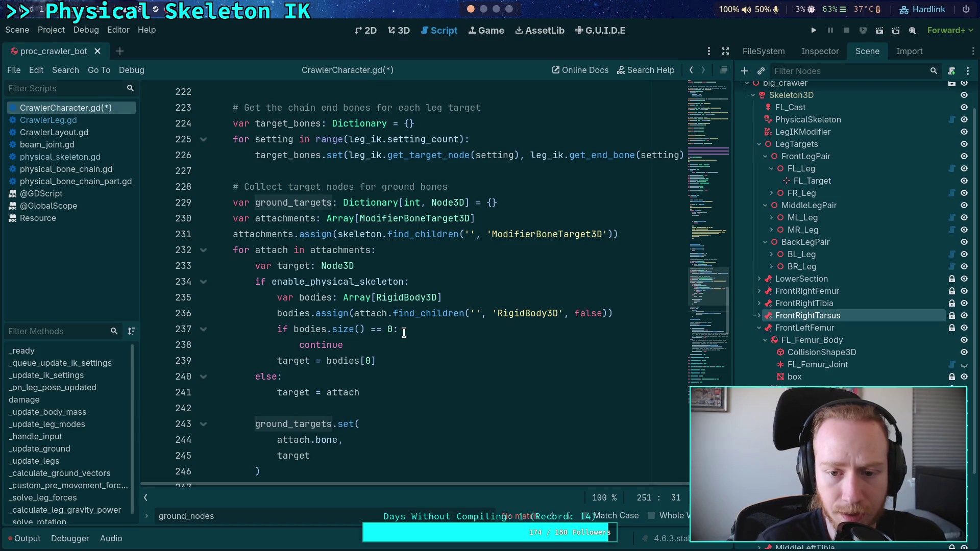
scroll(404, 333, down, 1)
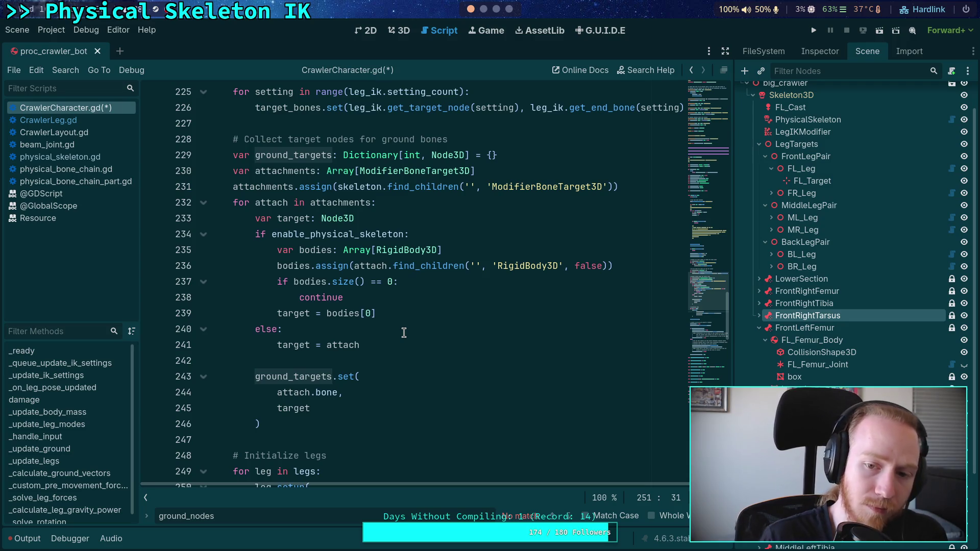
click(74, 120)
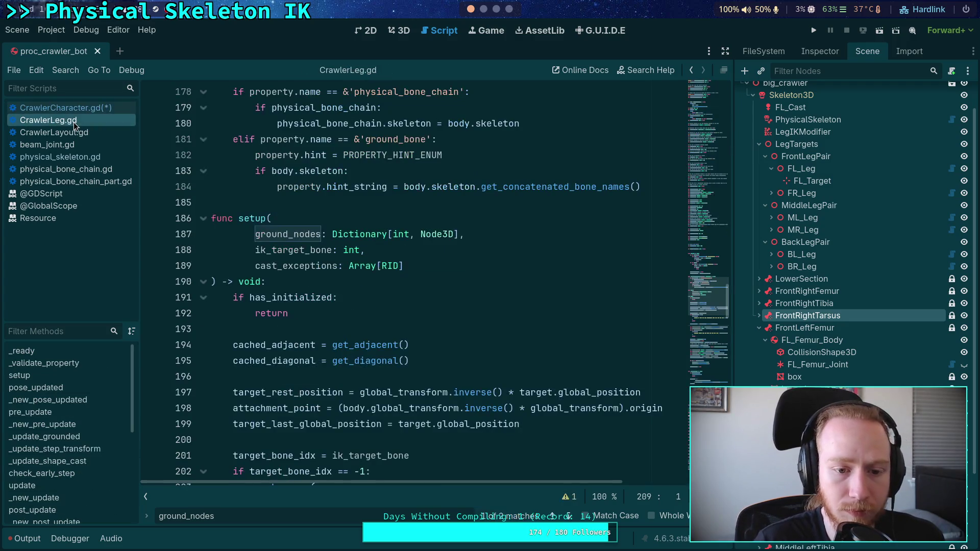
Step: Show CrawlerLeg.gd's setup() near line 202, where the ground cast node comes from ground_nodes
double_click(303, 231)
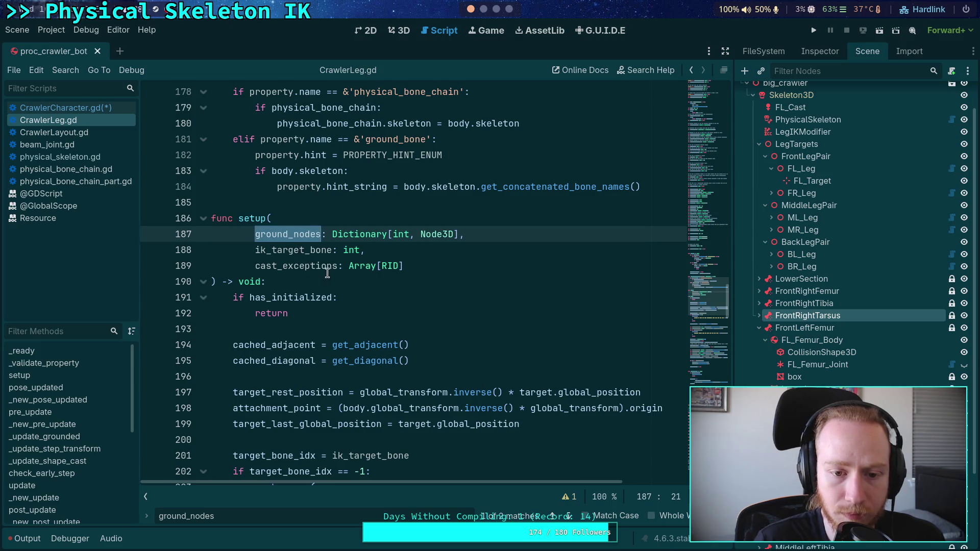
scroll(478, 334, down, 1)
click(66, 133)
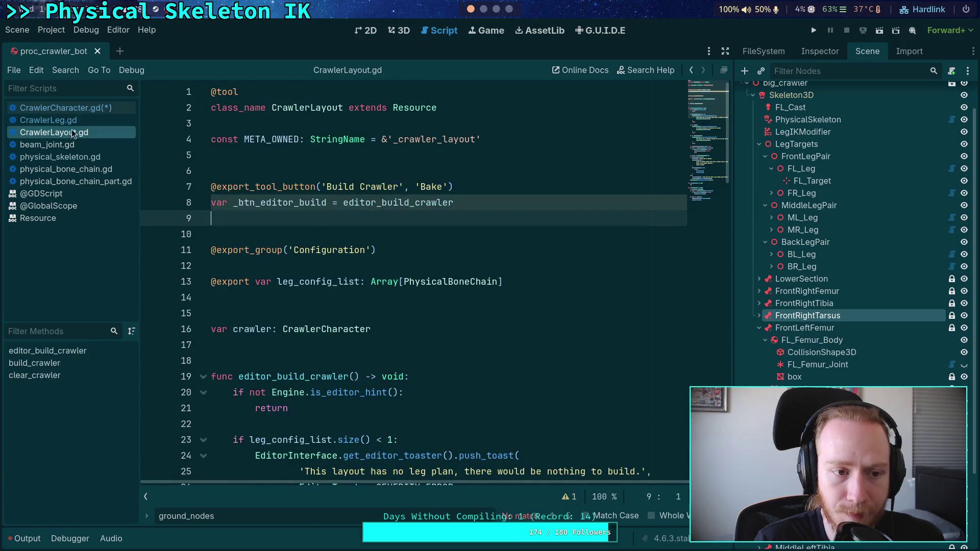
click(89, 108)
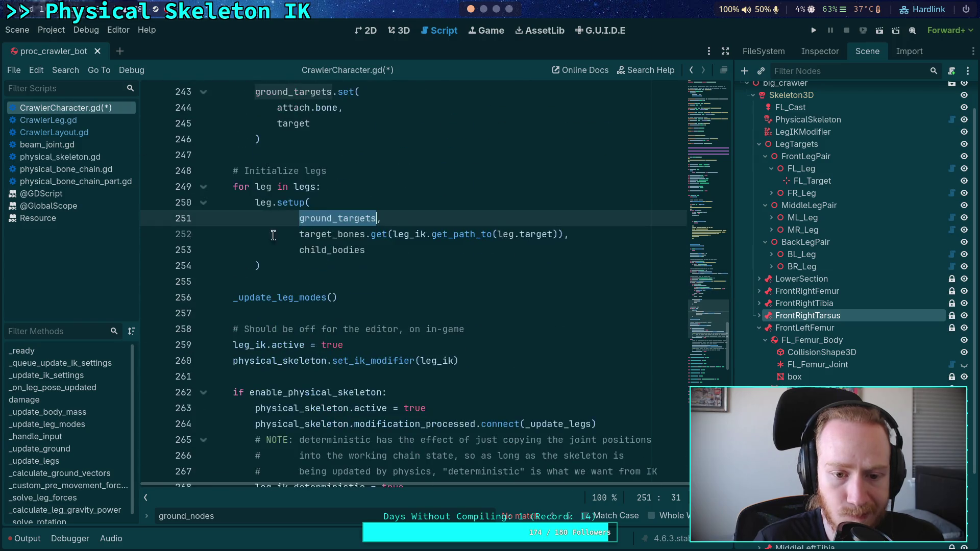
click(84, 123)
scroll(505, 347, down, 7)
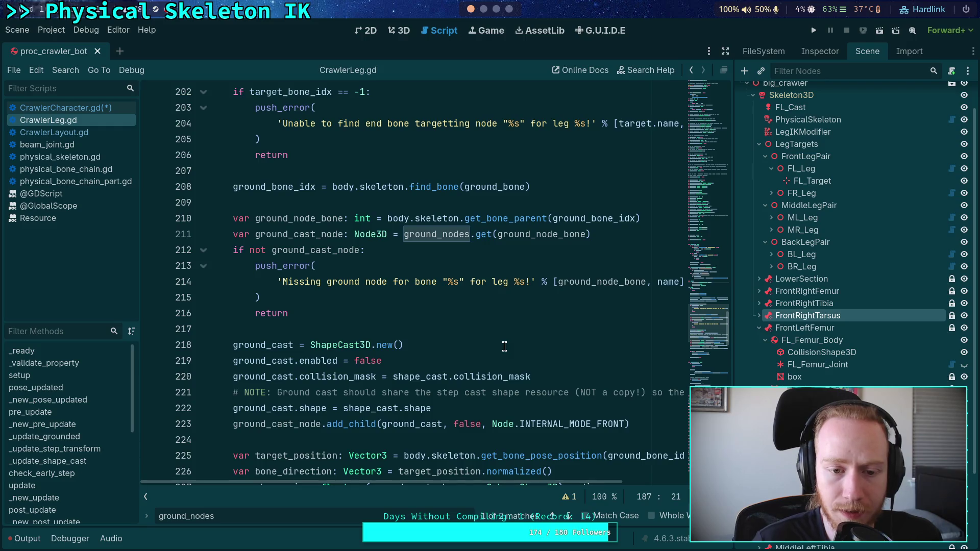
ctrl+click(292, 250)
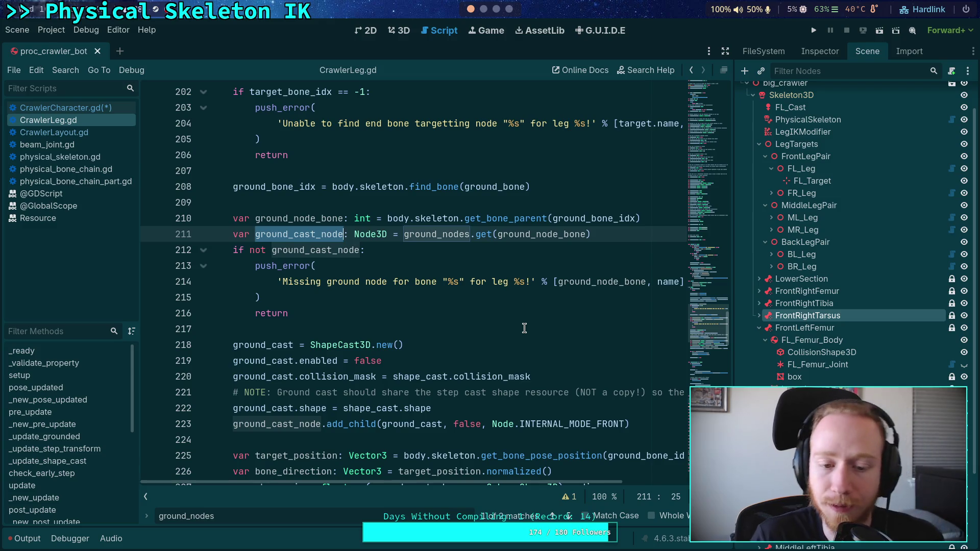
click(525, 328)
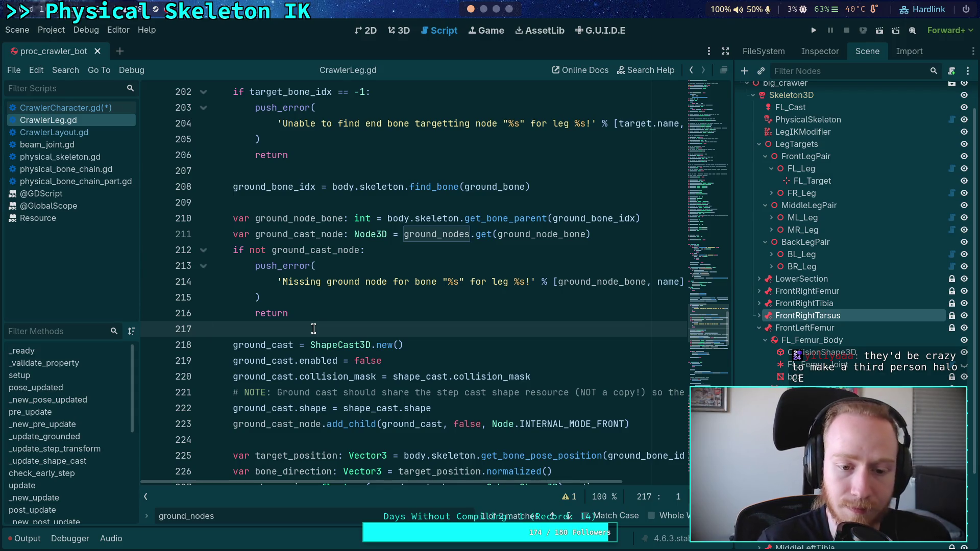
scroll(313, 329, up, 2)
click(284, 297)
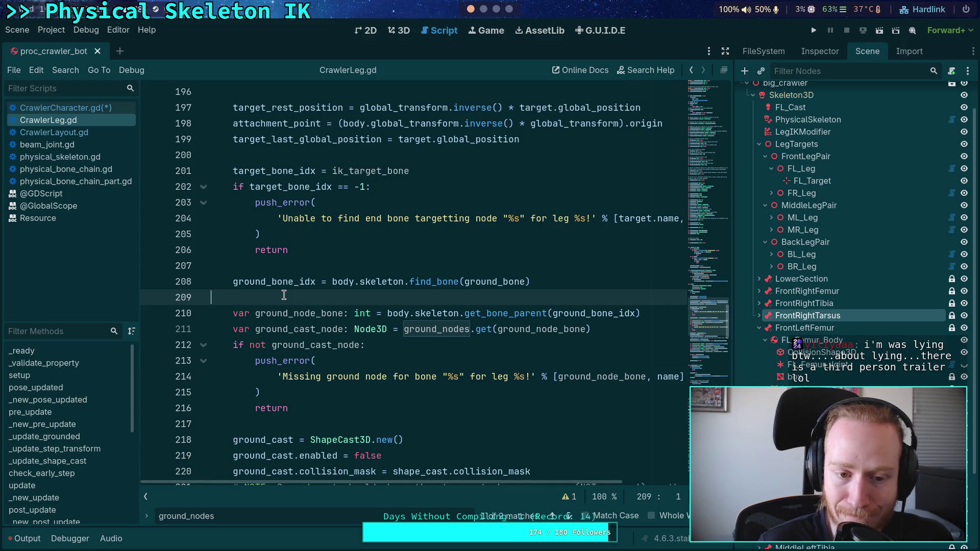
scroll(284, 295, up, 1)
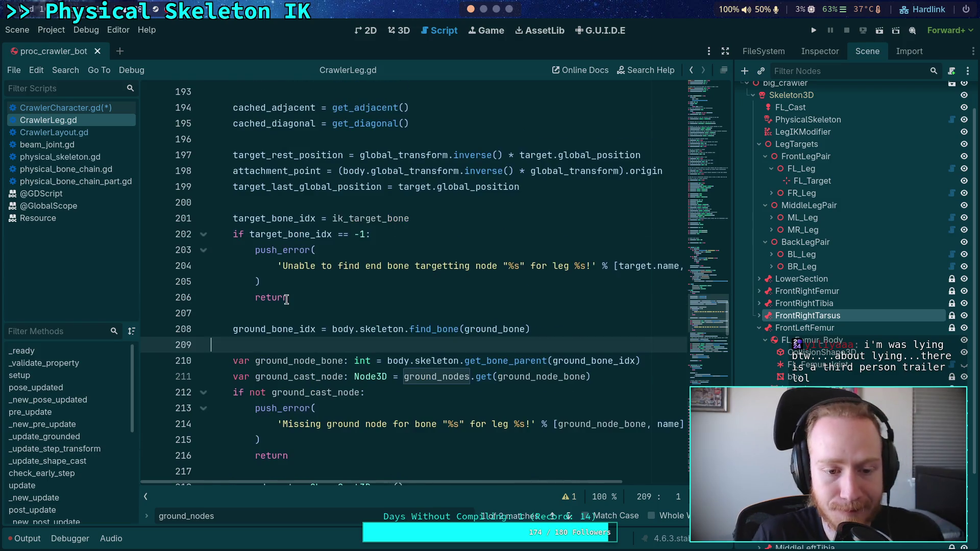
Step: Place the caret on lines 200 and 207 of CrawlerLeg.gd's setup function
click(295, 203)
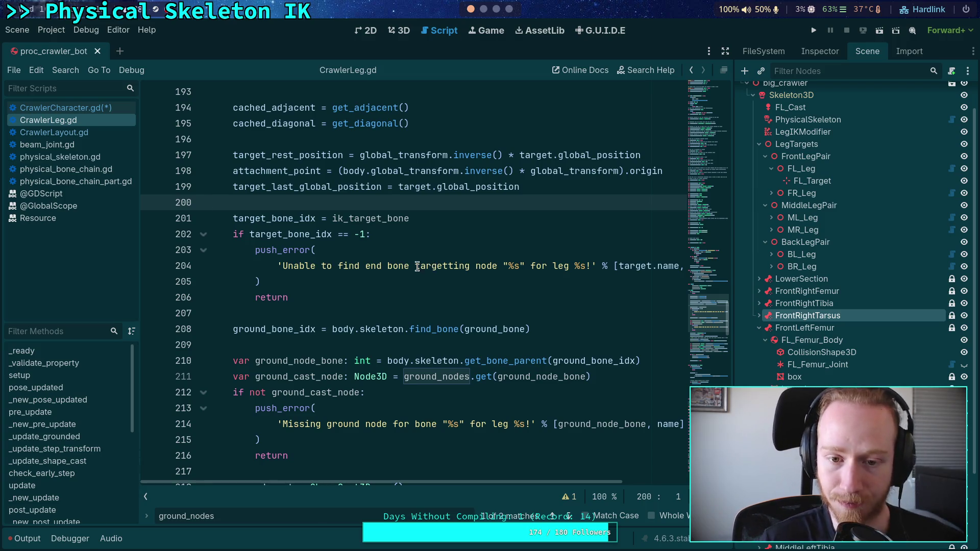
click(324, 314)
Step: Review the 'Missing ground node' error check around lines 209–217 of CrawlerLeg.gd
click(466, 342)
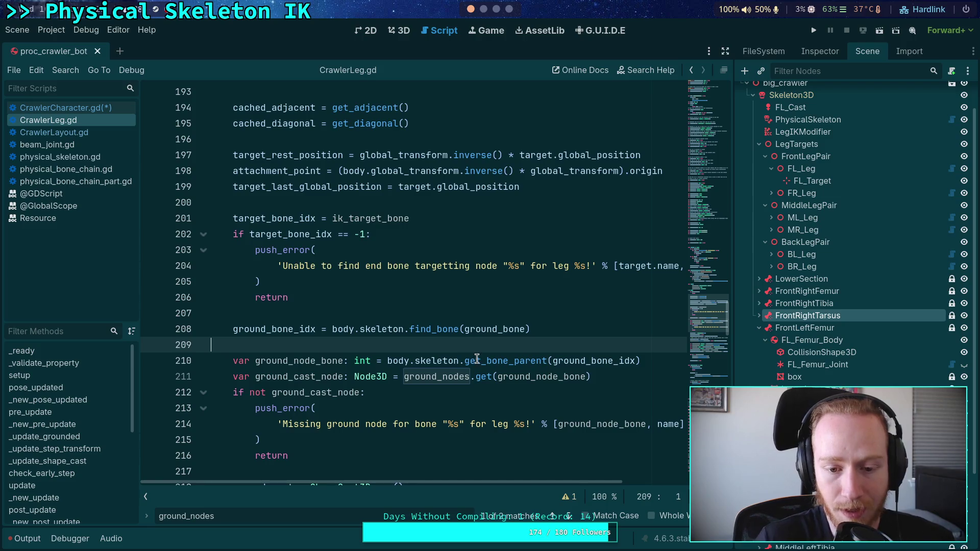
scroll(351, 436, down, 2)
click(333, 376)
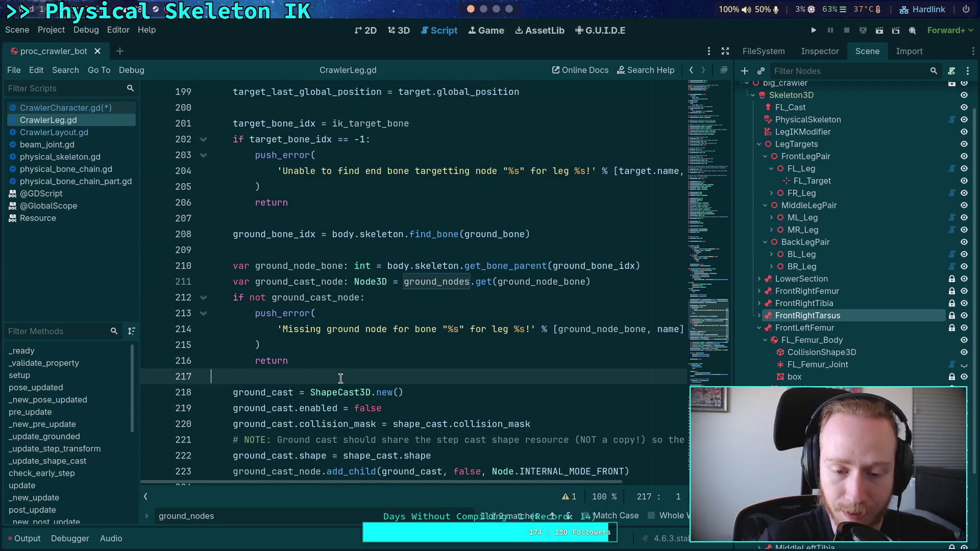
click(295, 250)
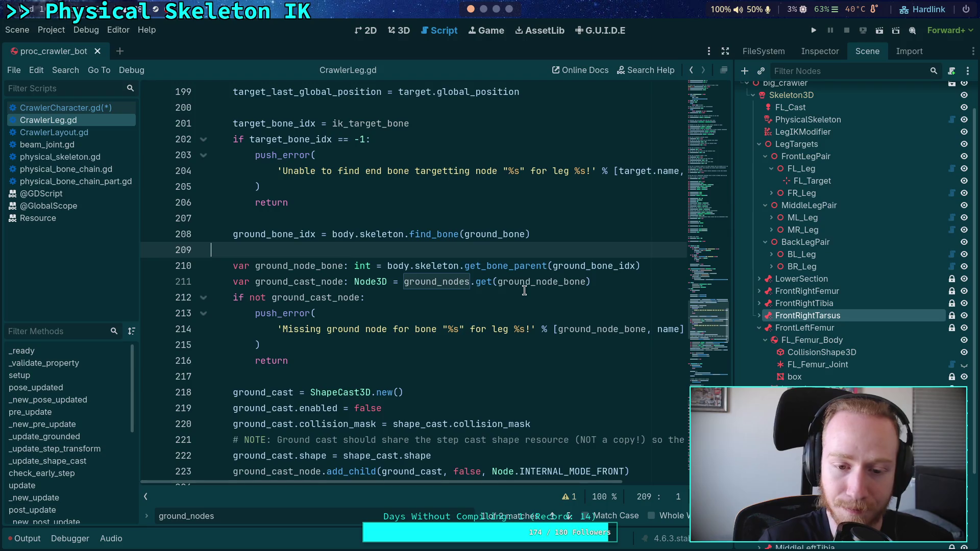
click(445, 366)
click(437, 375)
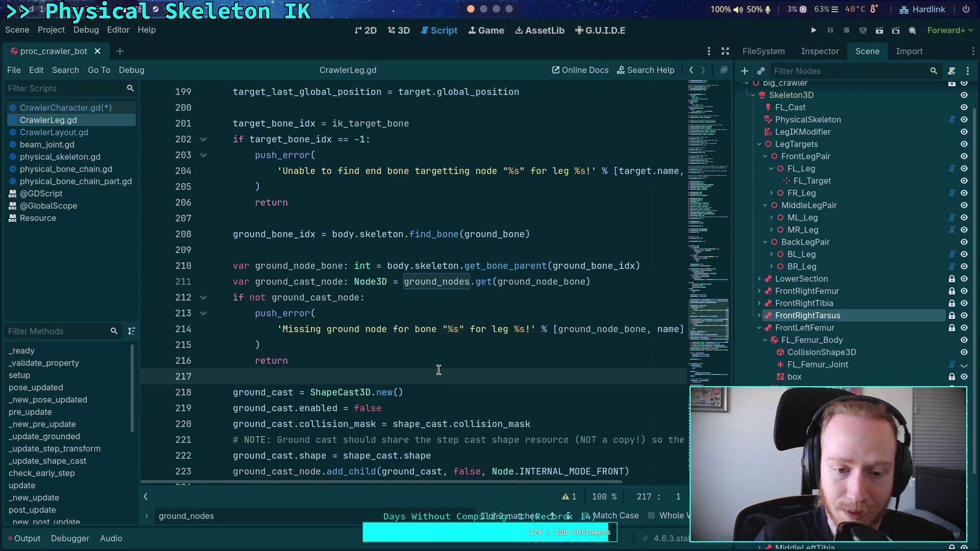
scroll(437, 375, up, 4)
Step: Close the find bar and narrow the Scene dock to widen the code editor
key(Escape)
drag(734, 296, 766, 296)
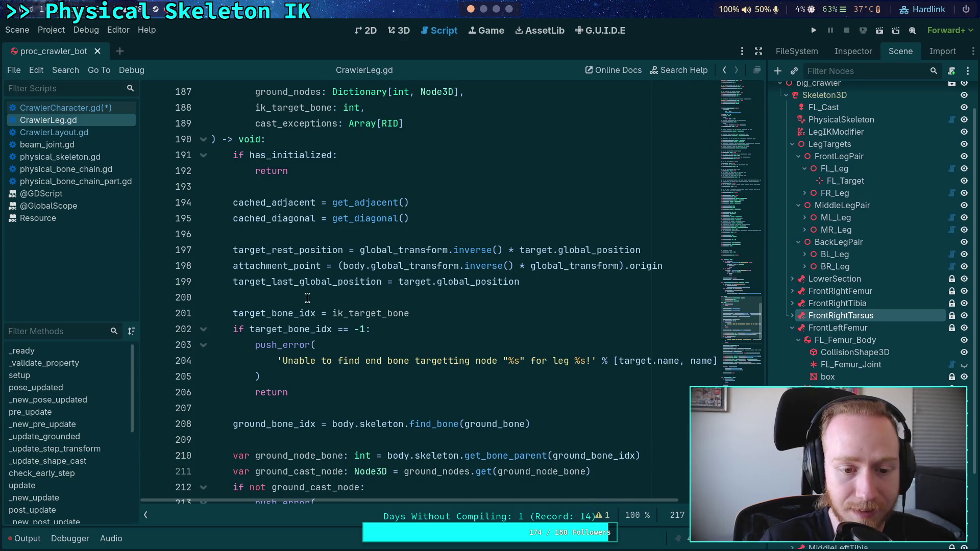
click(301, 300)
scroll(360, 325, up, 3)
scroll(384, 324, down, 5)
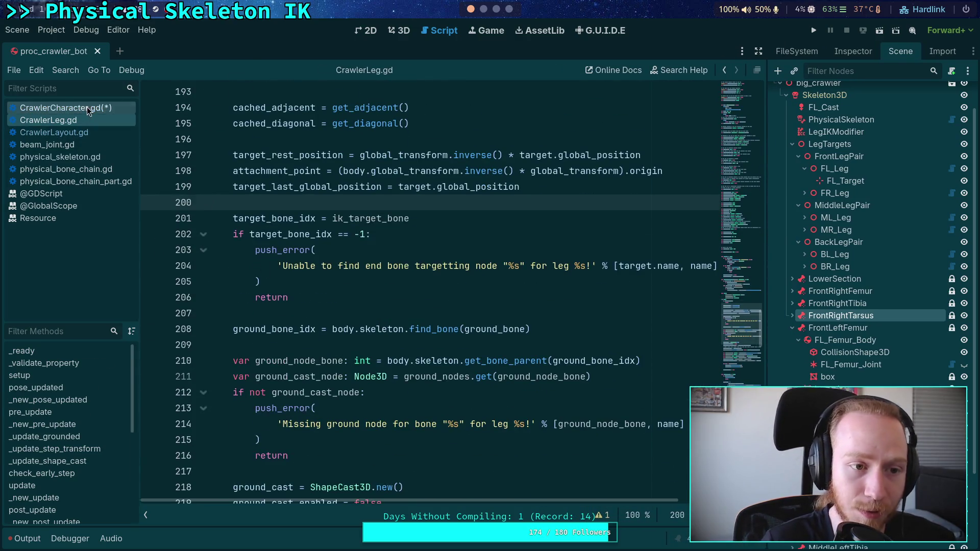
Step: In CrawlerCharacter.gd, collapse the attachments, settings and collision-body loops
click(87, 107)
scroll(392, 284, up, 10)
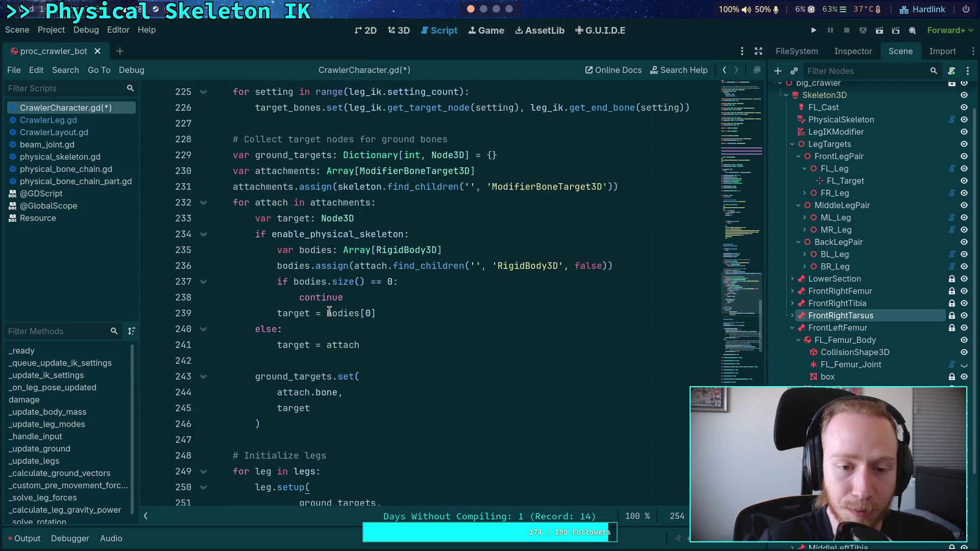
click(204, 392)
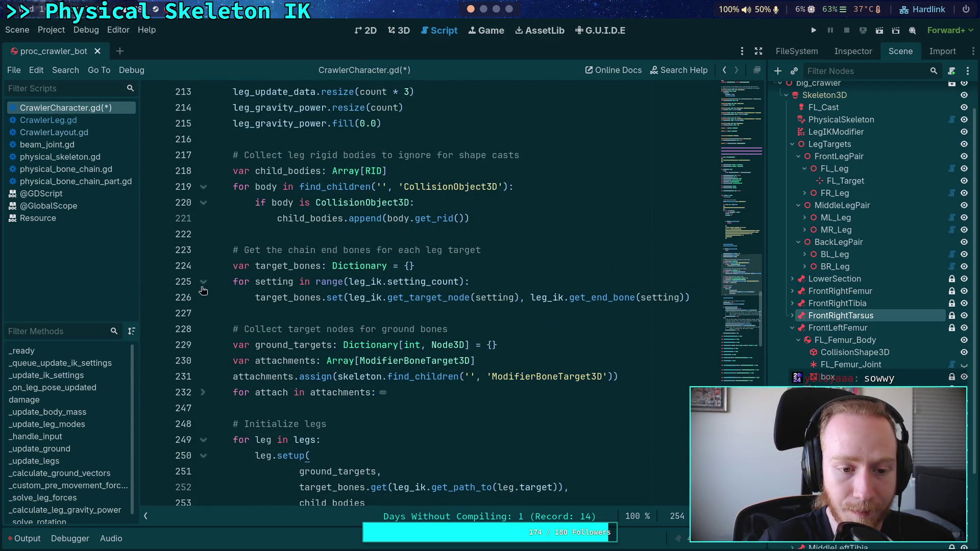
click(203, 282)
click(203, 186)
scroll(219, 245, down, 2)
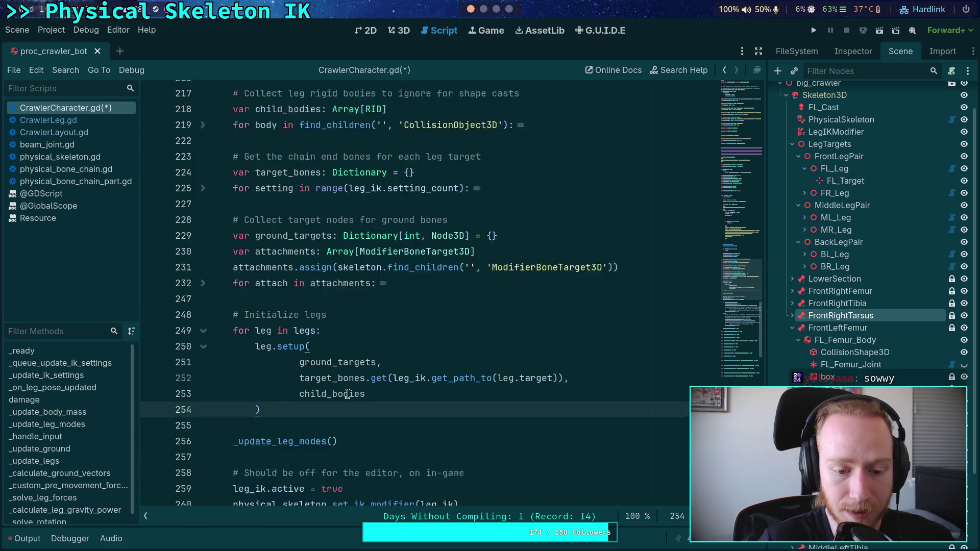
Step: Delete the extra empty line 204 and return to empty line 190 in the leg loop
click(203, 297)
scroll(317, 278, up, 6)
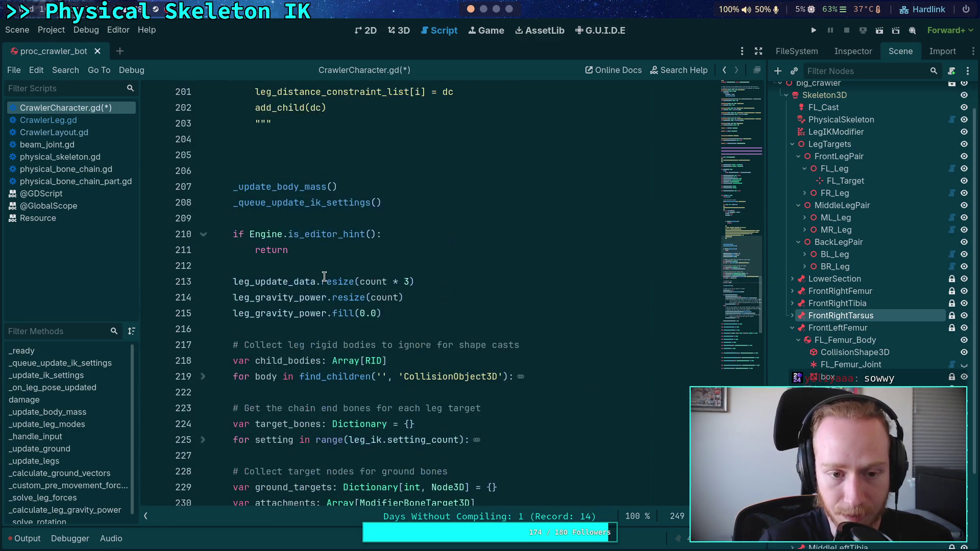
scroll(336, 216, up, 1)
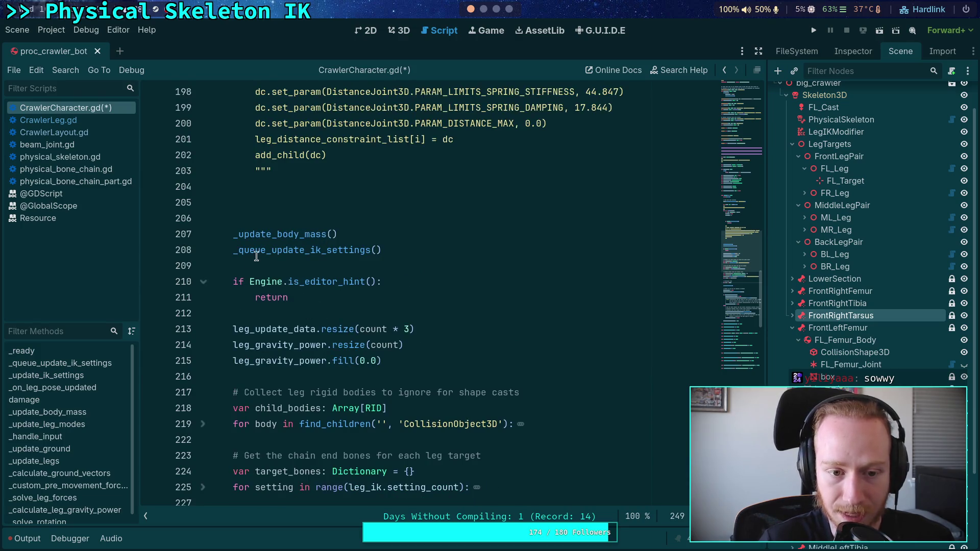
double_click(273, 234)
click(299, 207)
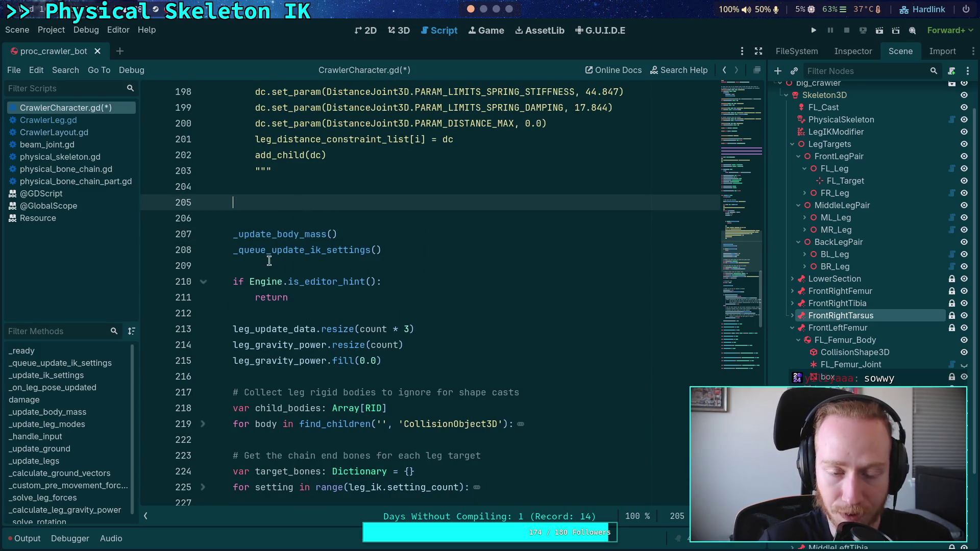
scroll(297, 286, up, 2)
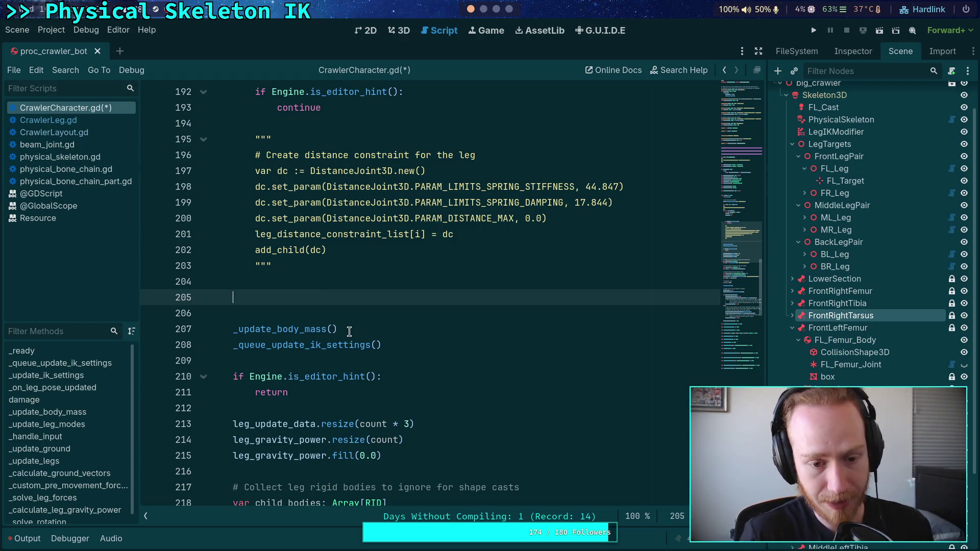
scroll(350, 332, up, 4)
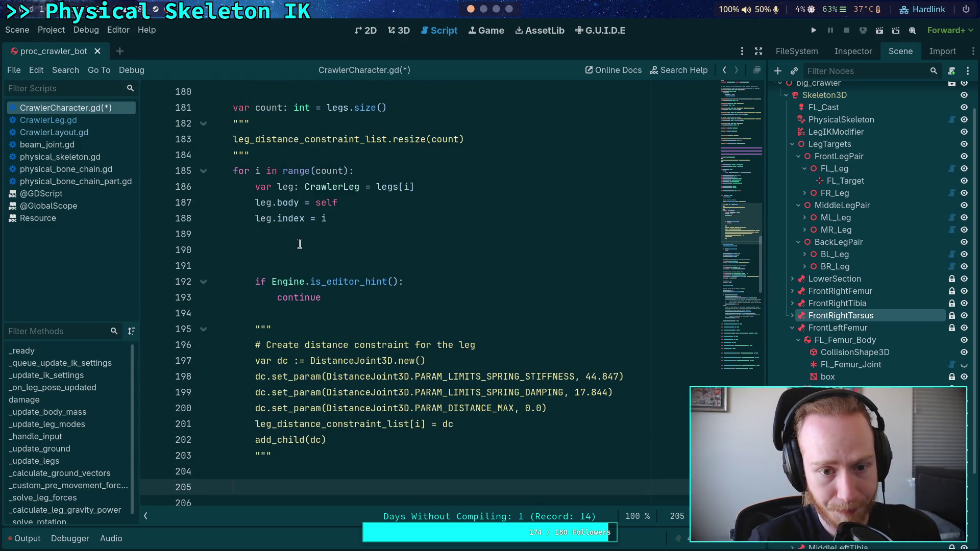
click(301, 250)
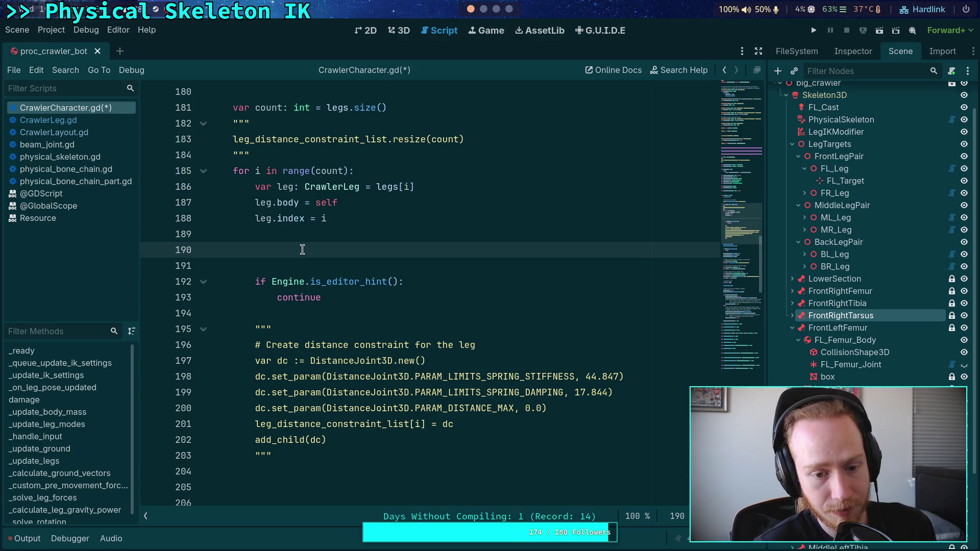
scroll(303, 249, down, 1)
click(280, 427)
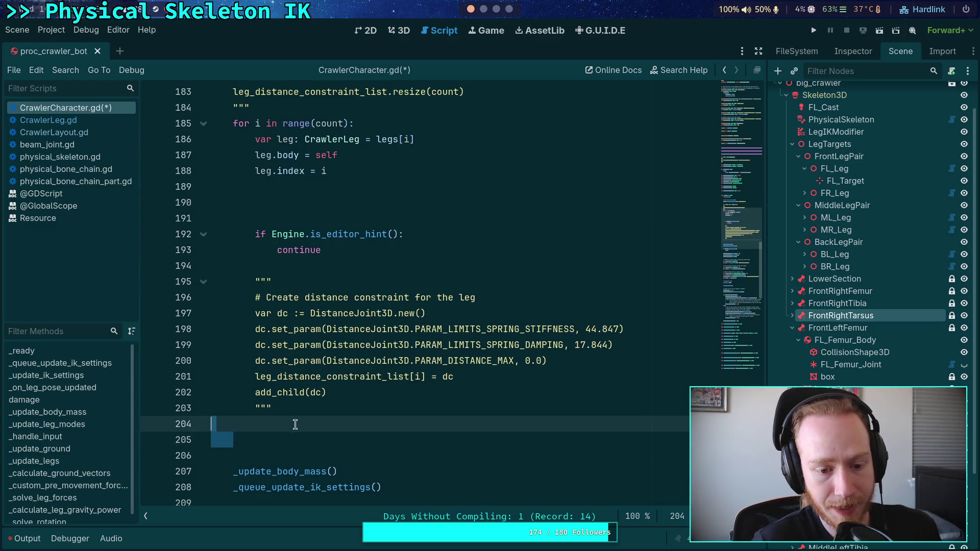
key(BackSpace)
click(348, 200)
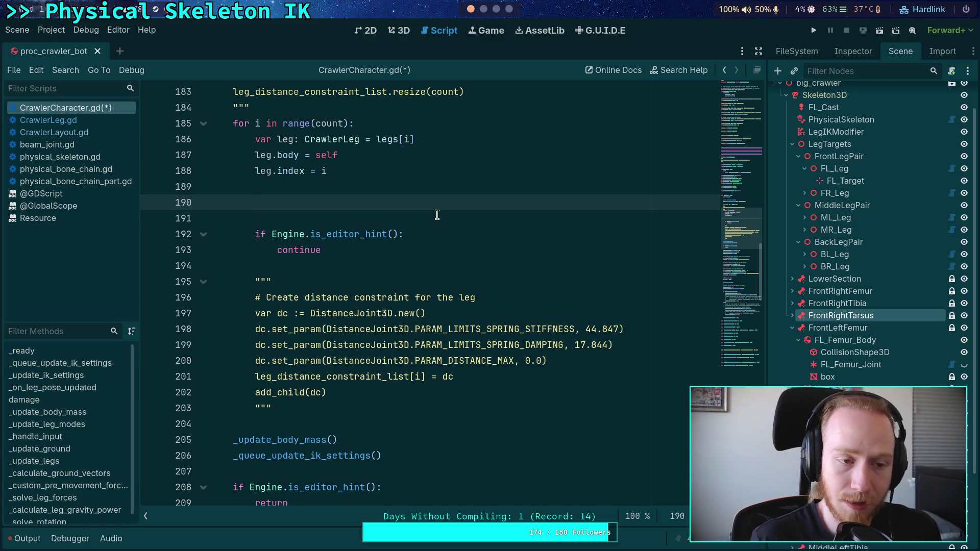
Step: On line 190, write 'if enable_physical_skeleton:' and start its body with physical_skeleton
text(if ena)
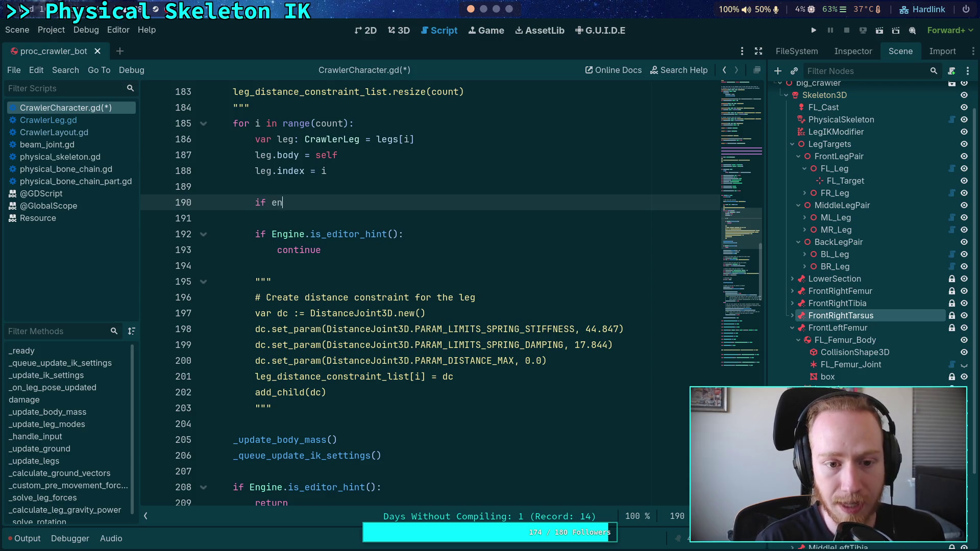
key(Return)
text(:)
key(Return)
text(ske)
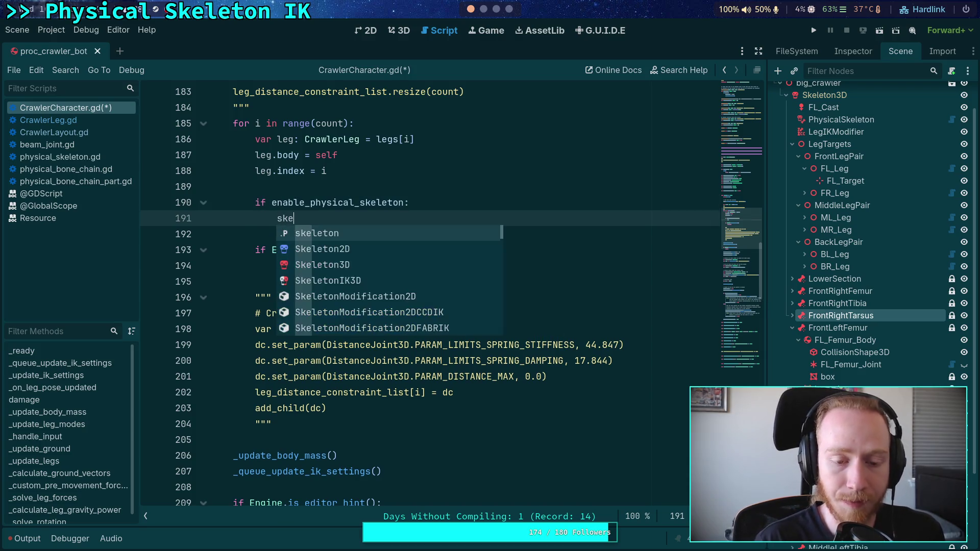
key(BackSpace)
key(BackSpace)
key(BackSpace)
text(phy)
key(Return)
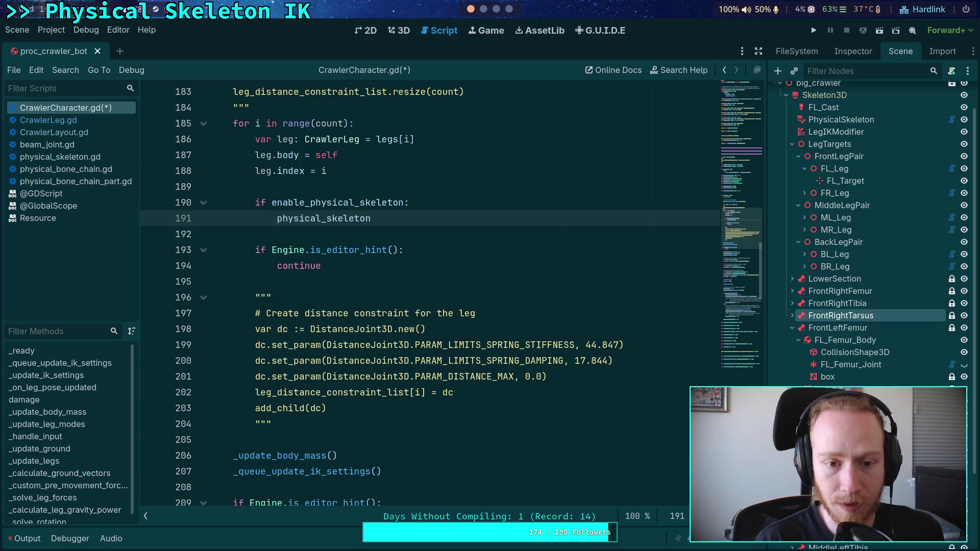
scroll(404, 251, up, 10)
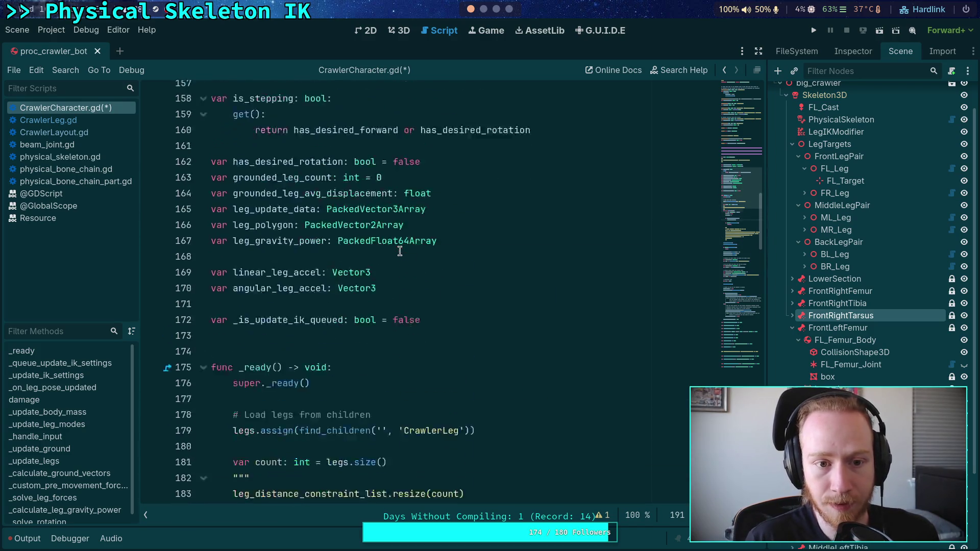
Step: Select the root CrawlerBot node and check its character properties in the Inspector
scroll(400, 250, down, 18)
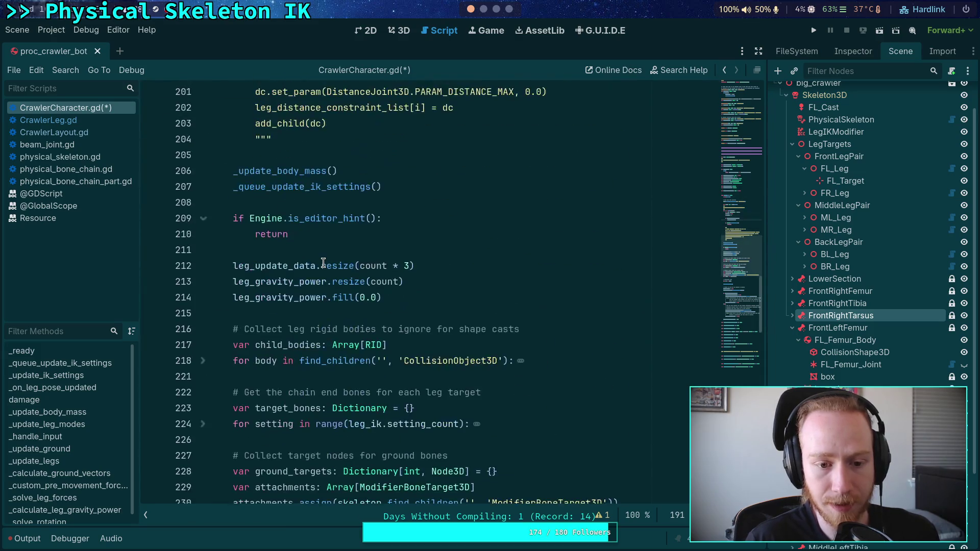
scroll(332, 265, down, 5)
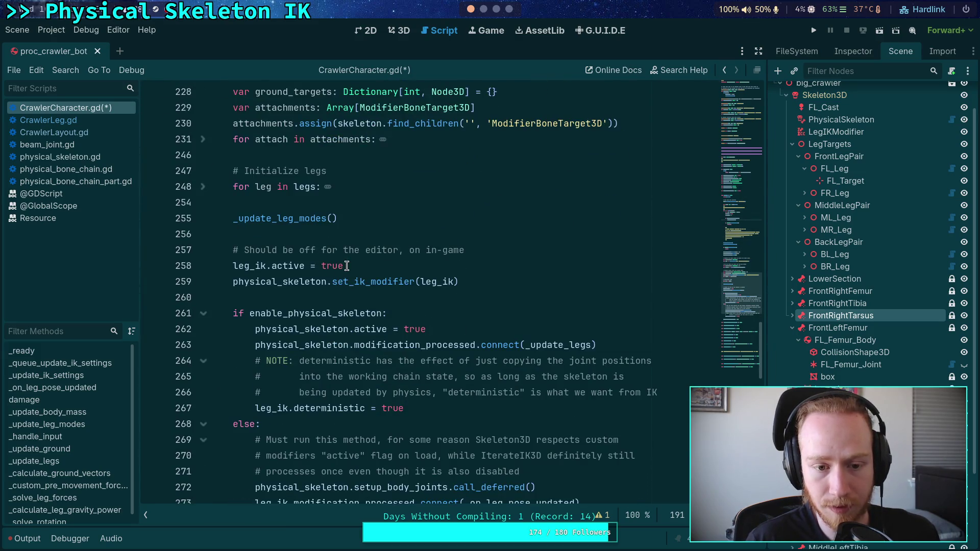
scroll(863, 103, up, 3)
click(858, 92)
click(836, 54)
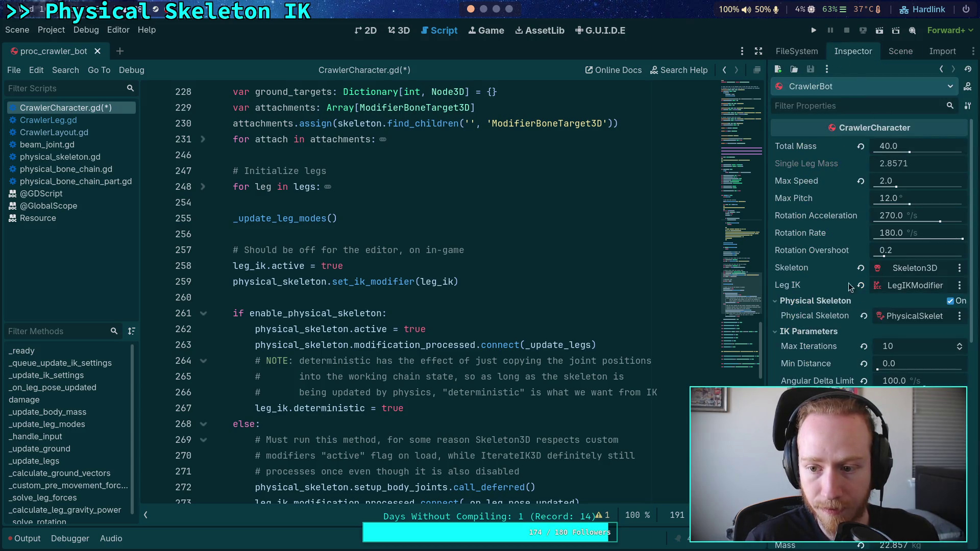
click(901, 51)
Step: Switch the script editor to physical_skeleton.gd
scroll(475, 337, up, 4)
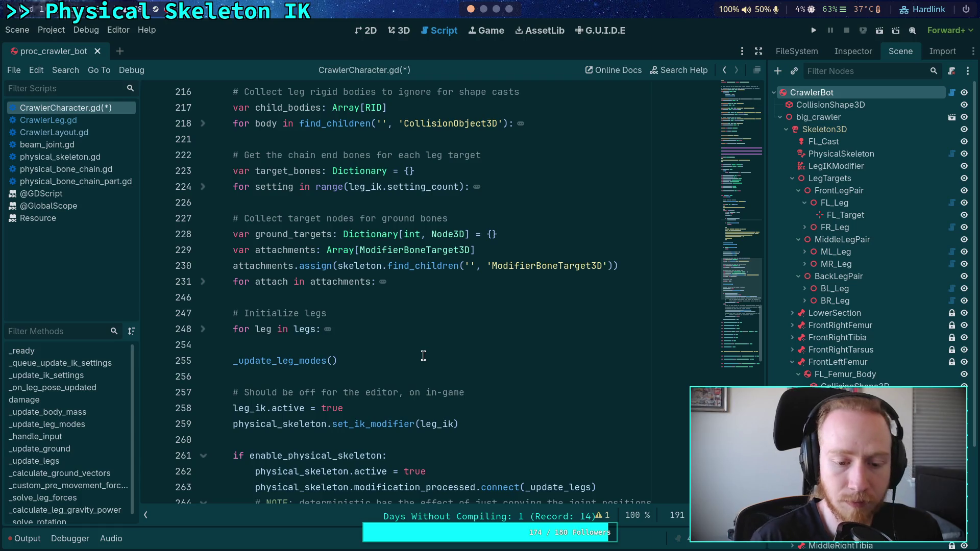
scroll(417, 371, up, 1)
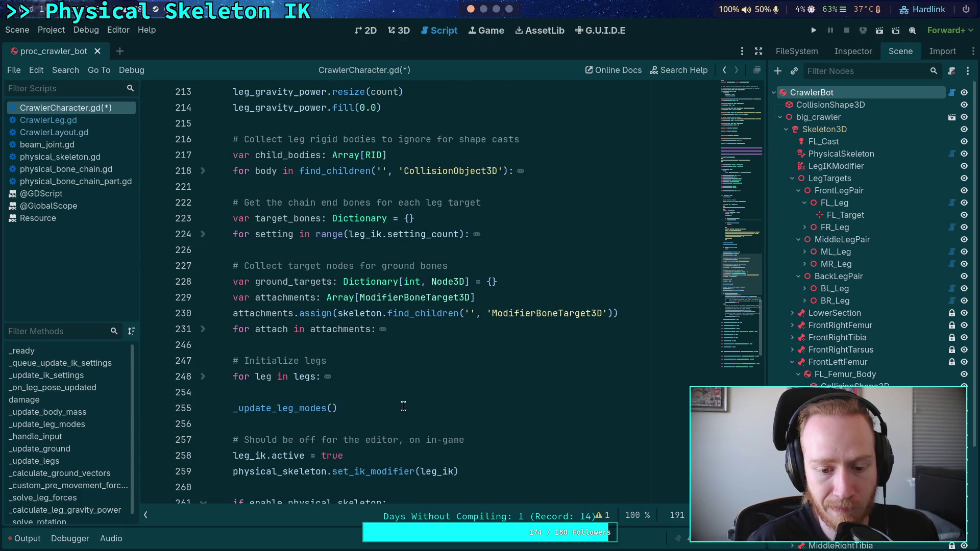
scroll(403, 406, down, 1)
mouse_move(372, 424)
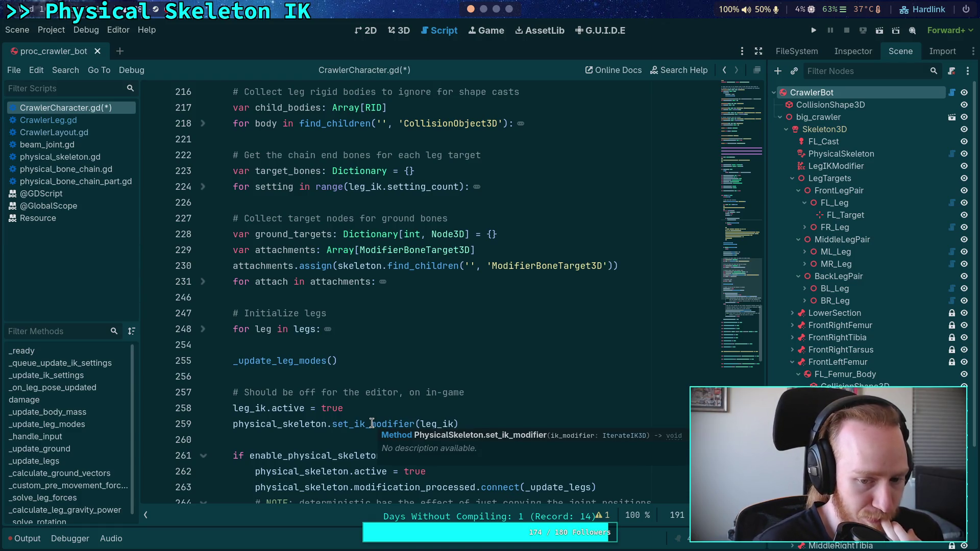
click(76, 155)
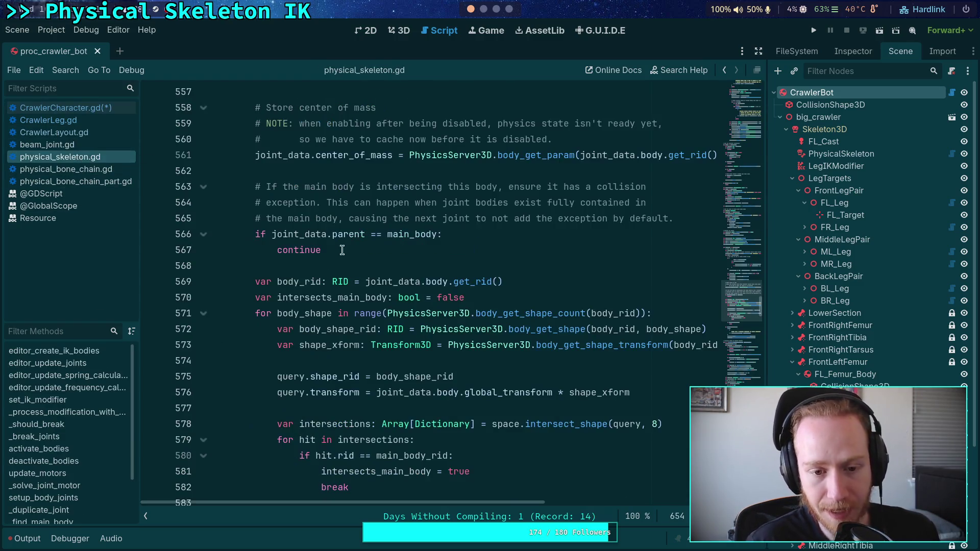
Step: Search physical_skeleton.gd for iterate_ik
click(374, 308)
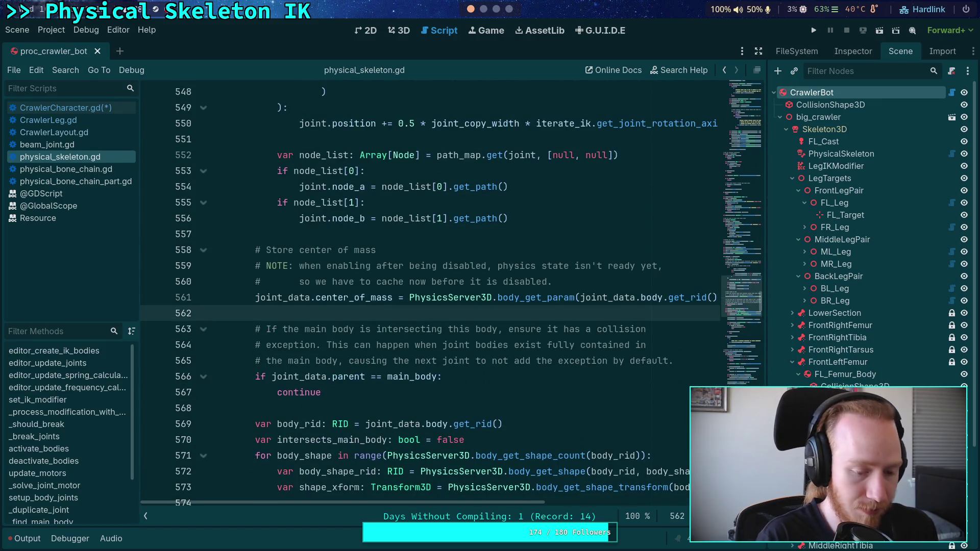
key(ctrl+f)
text(ik_m)
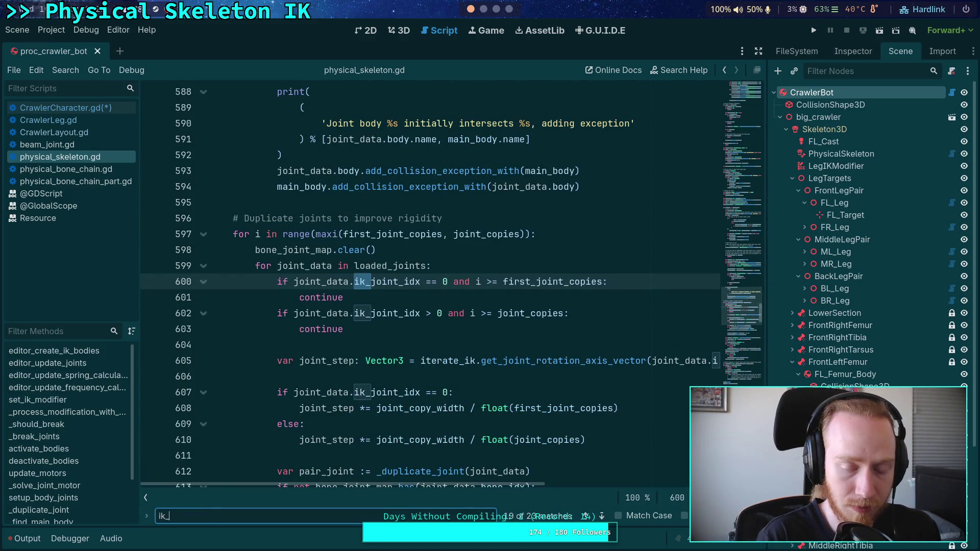
key(BackSpace)
key(BackSpace)
key(BackSpace)
text(terate_ik)
Step: Step through the iterate_ik matches, past _break_joints, to the IK path loading loop
click(602, 516)
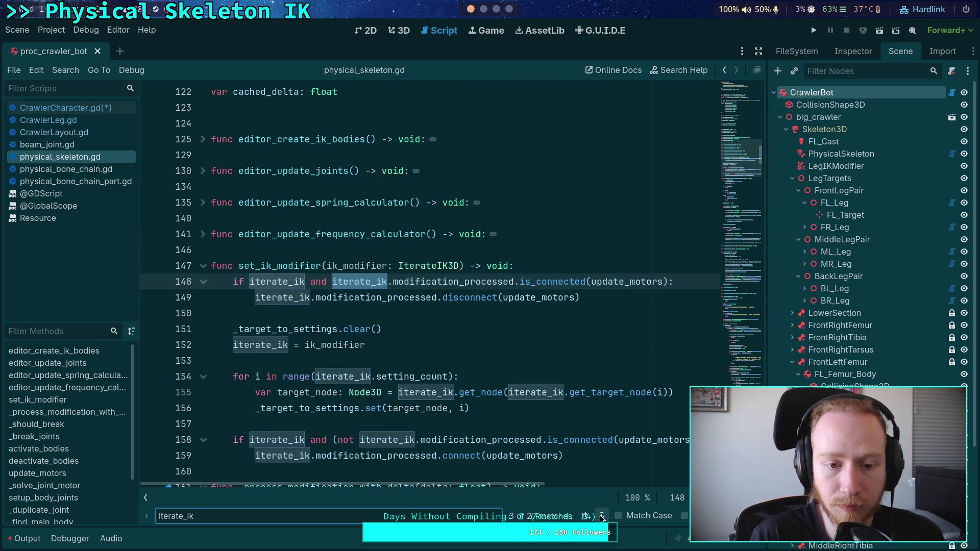
click(602, 516)
click(602, 516)
click(602, 517)
click(602, 516)
click(602, 517)
click(602, 516)
click(602, 516)
click(602, 516)
click(602, 516)
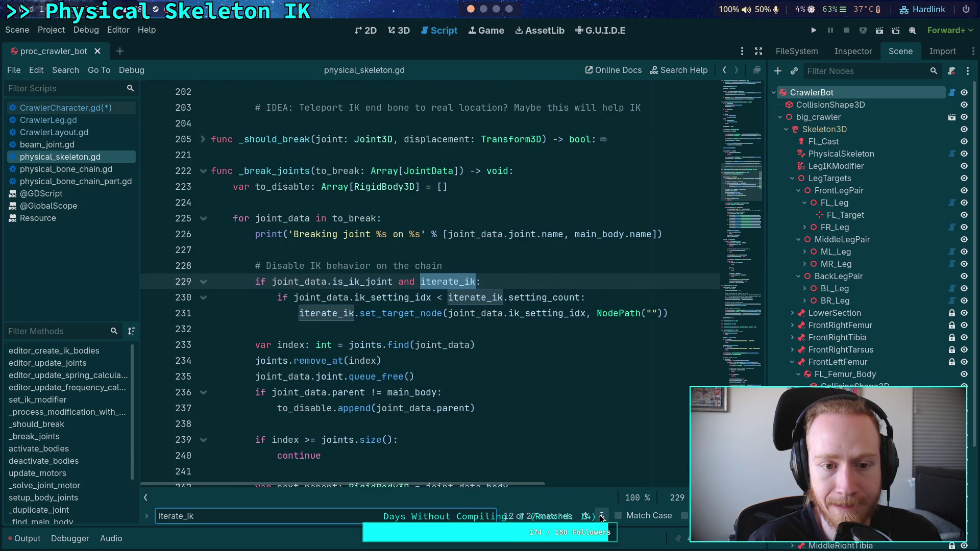
click(602, 517)
click(602, 516)
click(602, 516)
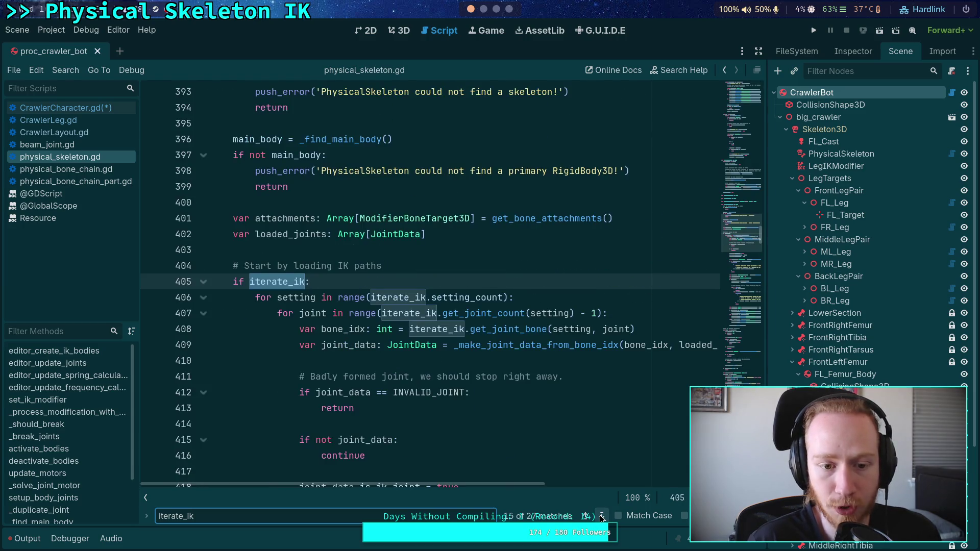
click(602, 517)
click(602, 517)
scroll(522, 468, up, 4)
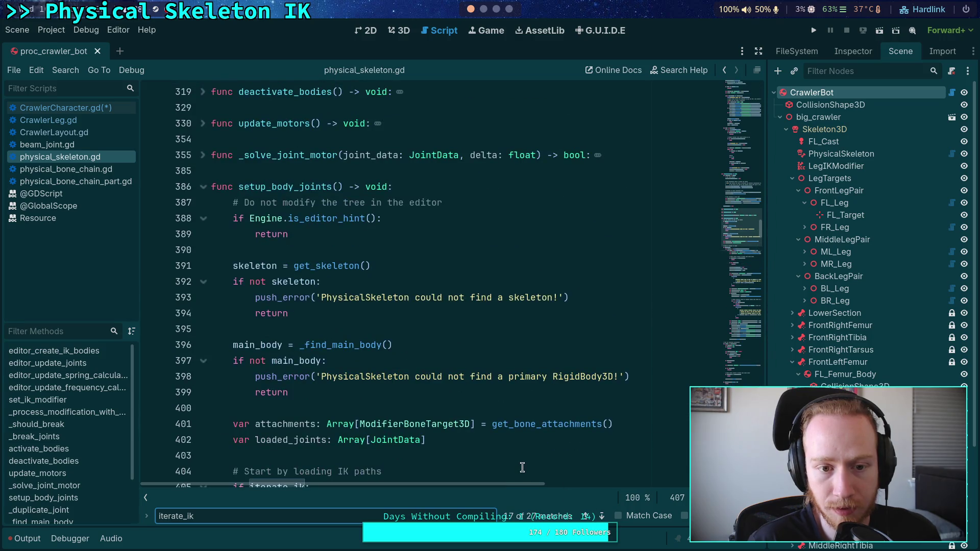
scroll(523, 468, down, 3)
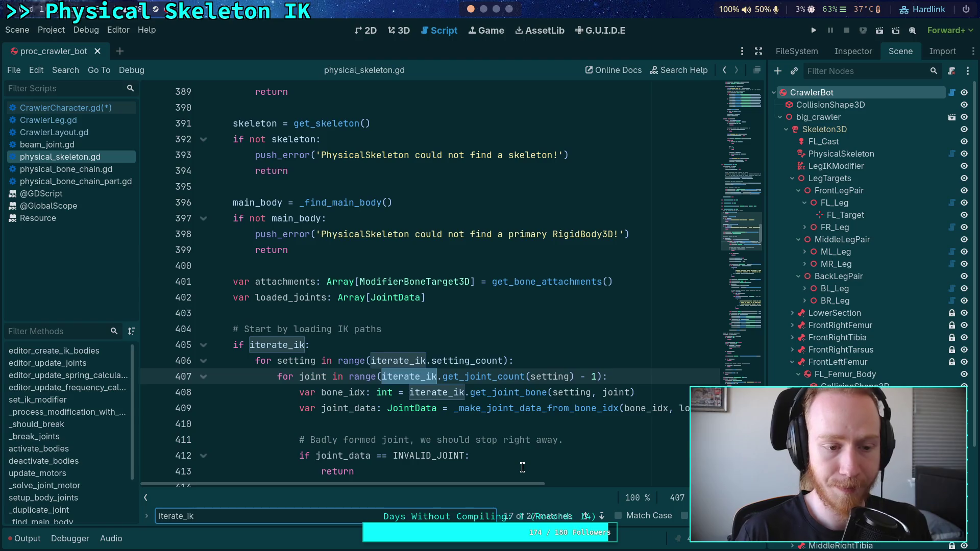
scroll(522, 468, up, 1)
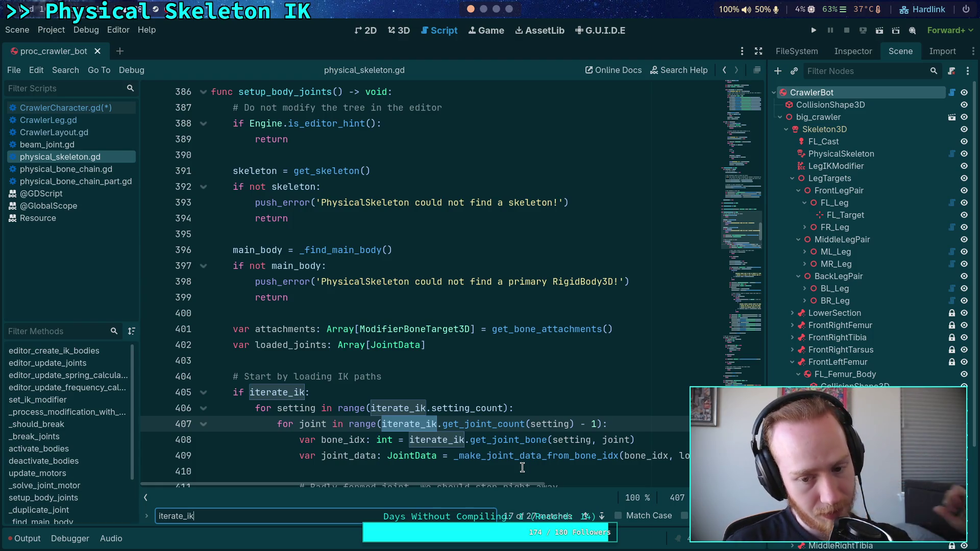
scroll(536, 457, down, 5)
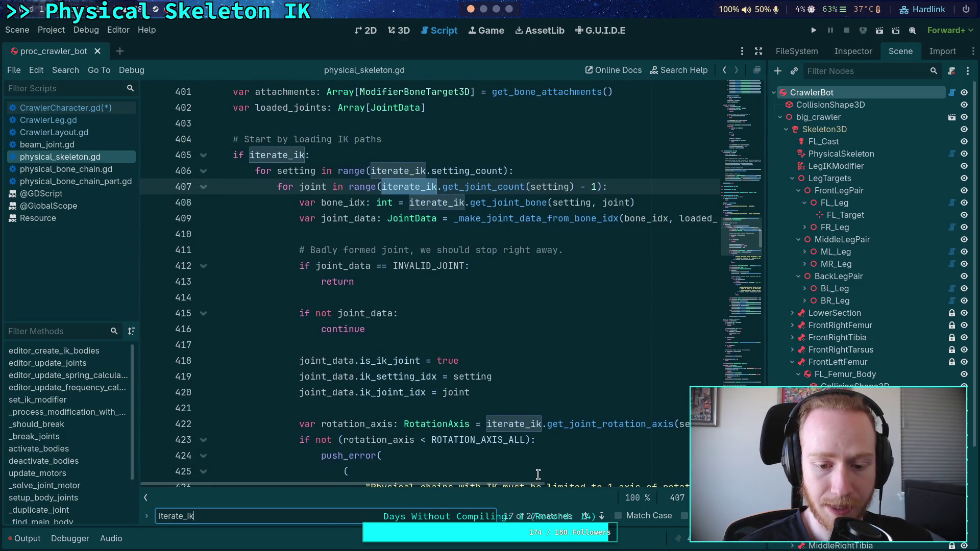
scroll(539, 476, up, 1)
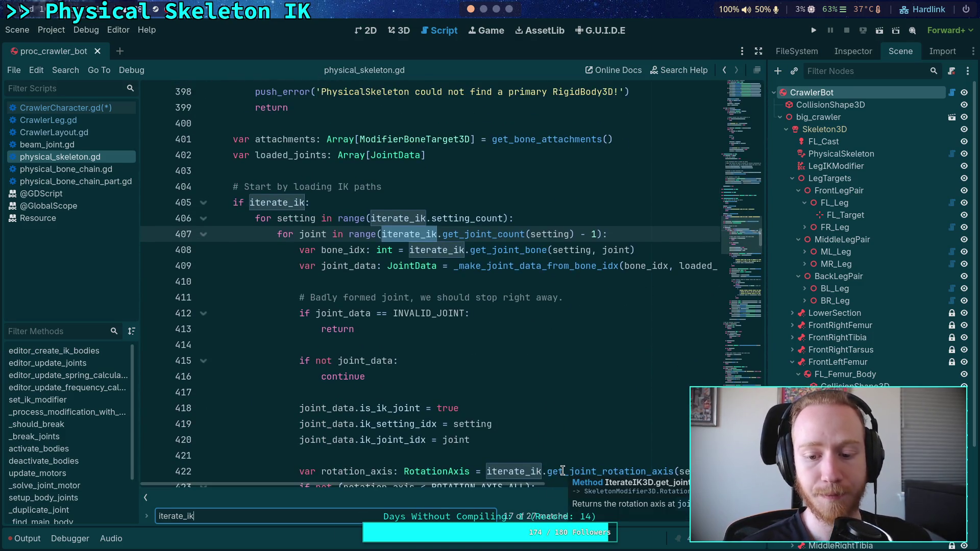
click(602, 517)
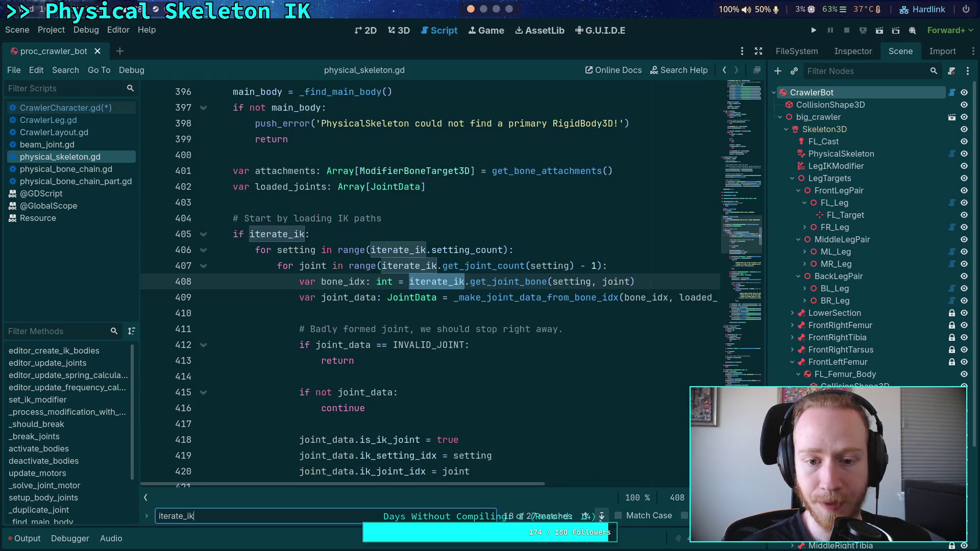
Step: Step through the remaining iterate_ik matches until the search wraps to set_ik_modifier at line 148
click(602, 517)
click(602, 516)
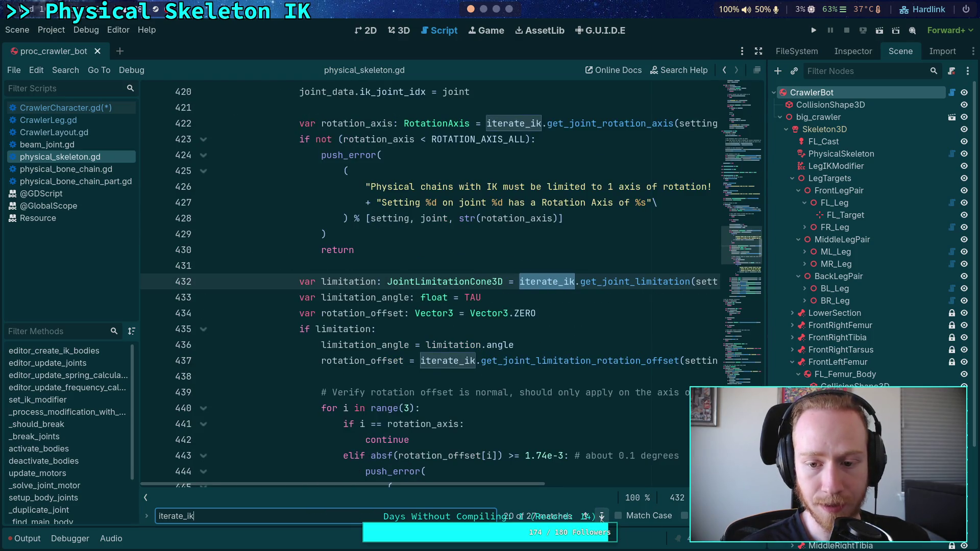
click(601, 517)
click(601, 517)
click(601, 517)
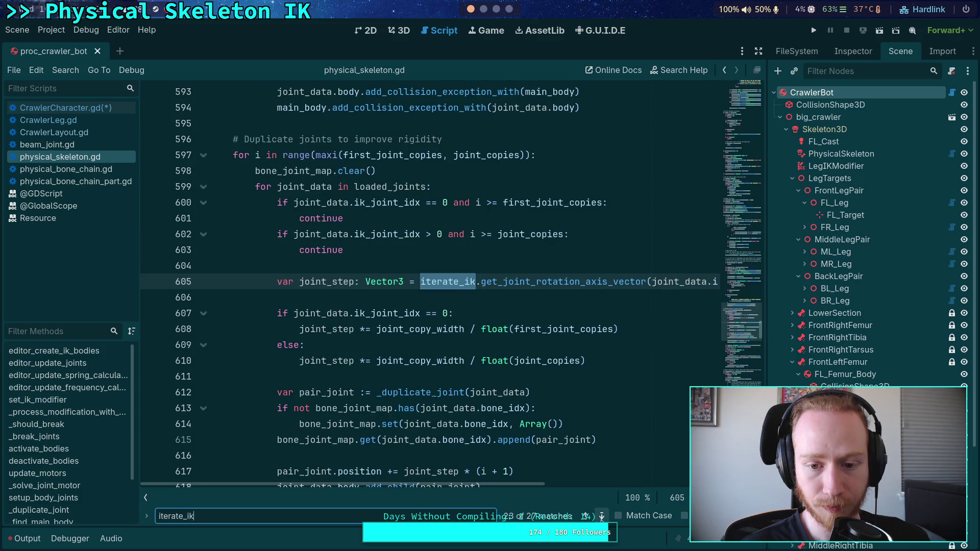
click(602, 517)
click(602, 516)
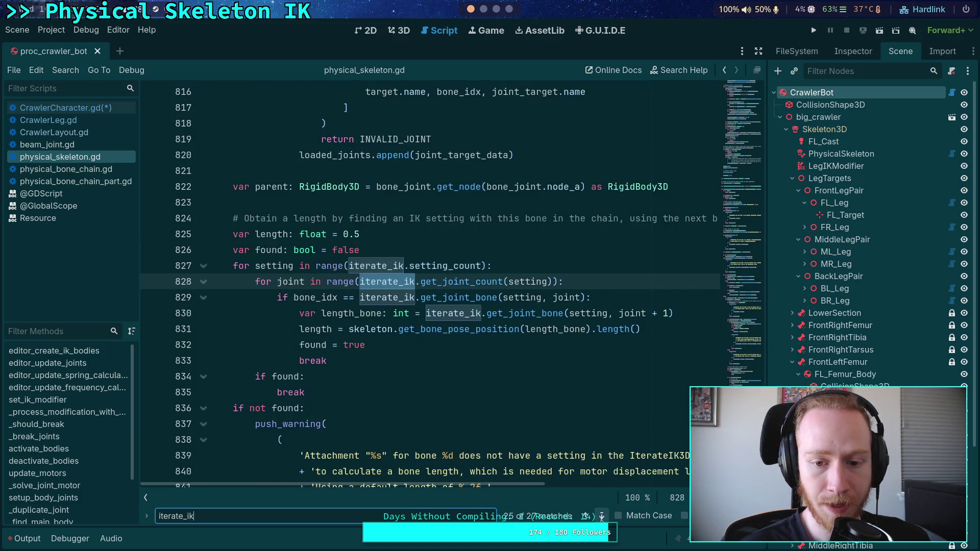
click(601, 517)
click(602, 517)
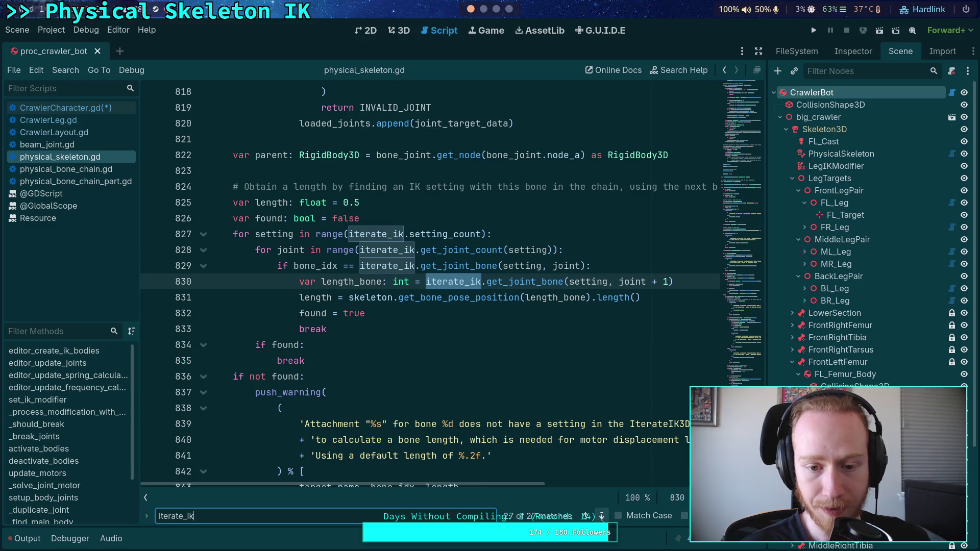
click(602, 517)
click(601, 516)
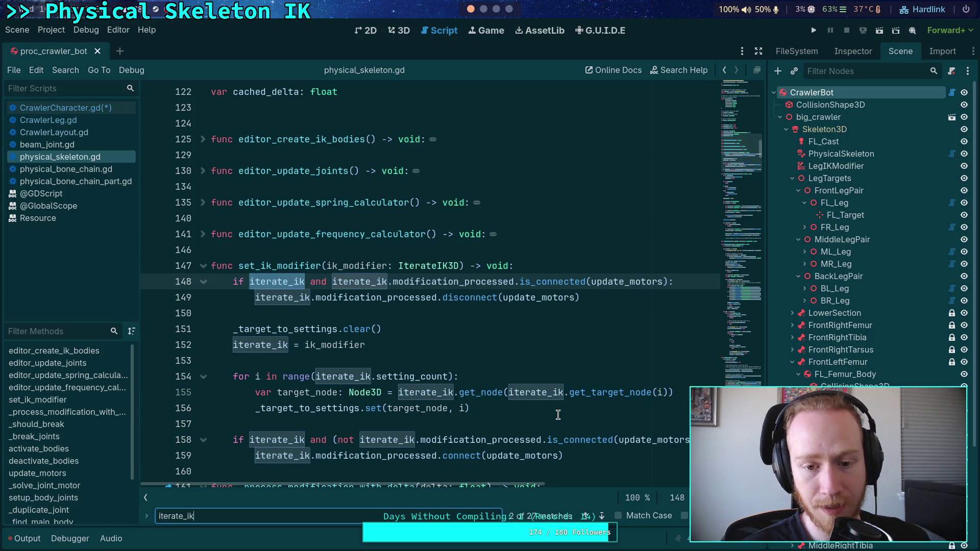
scroll(557, 413, down, 1)
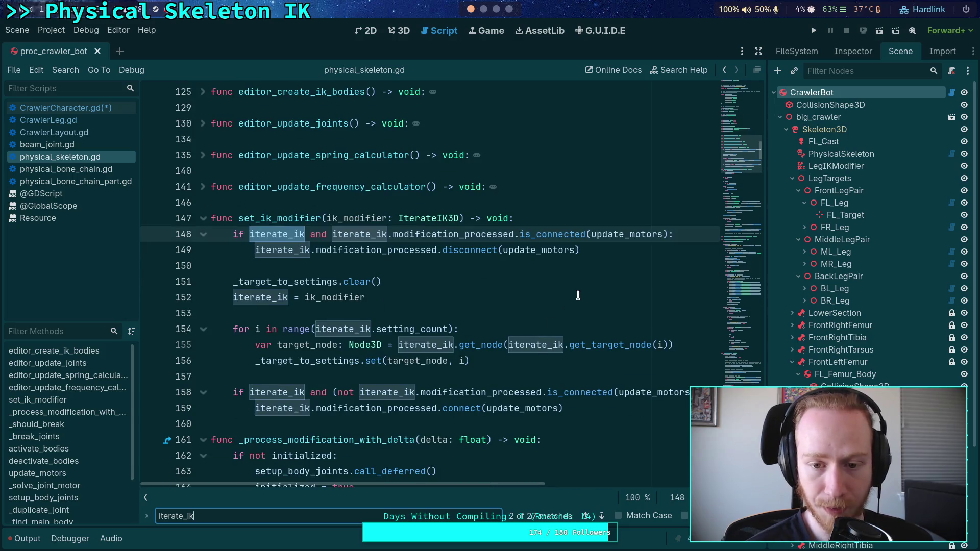
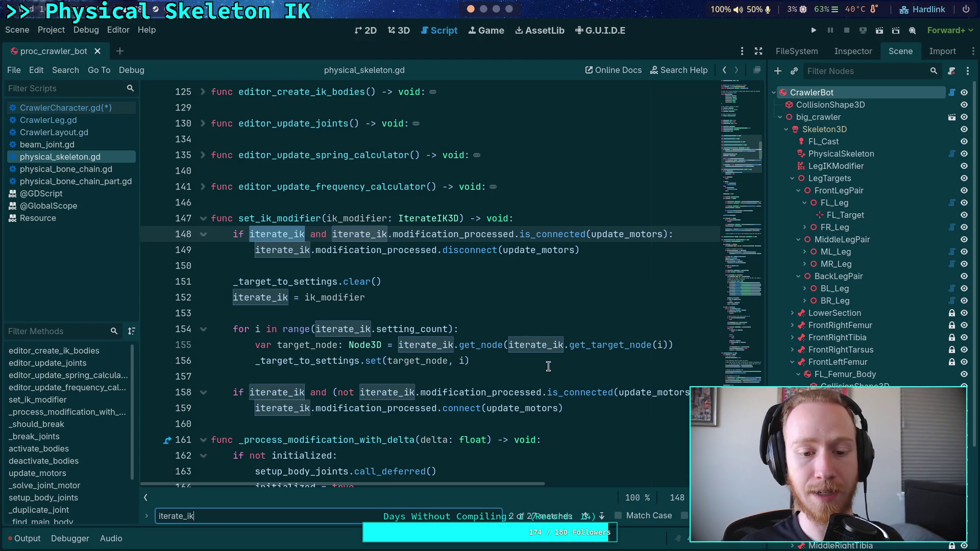
Step: Find and step through the _target_to_settings matches in physical_skeleton.gd, then switch to the terminal workspace
double_click(230, 517)
text(_targe)
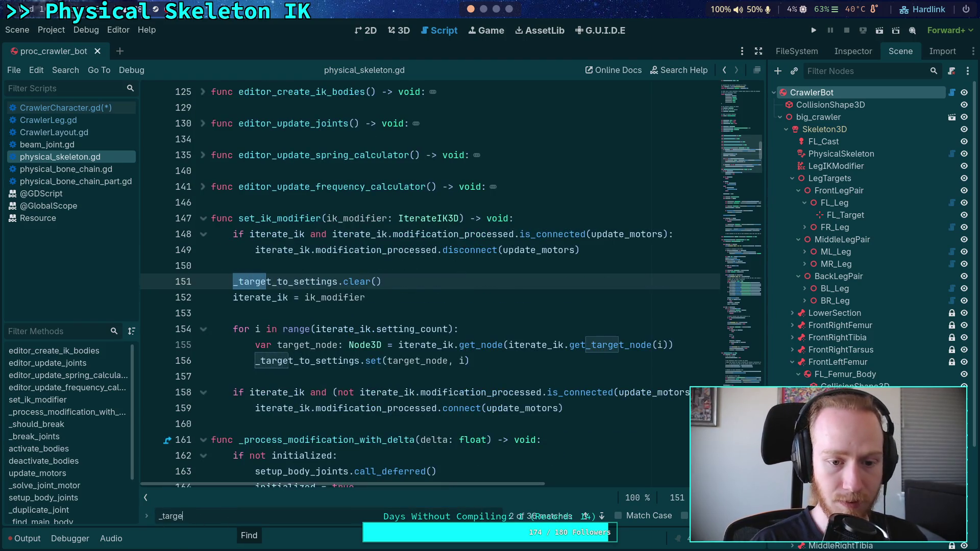
text(t_to_setting)
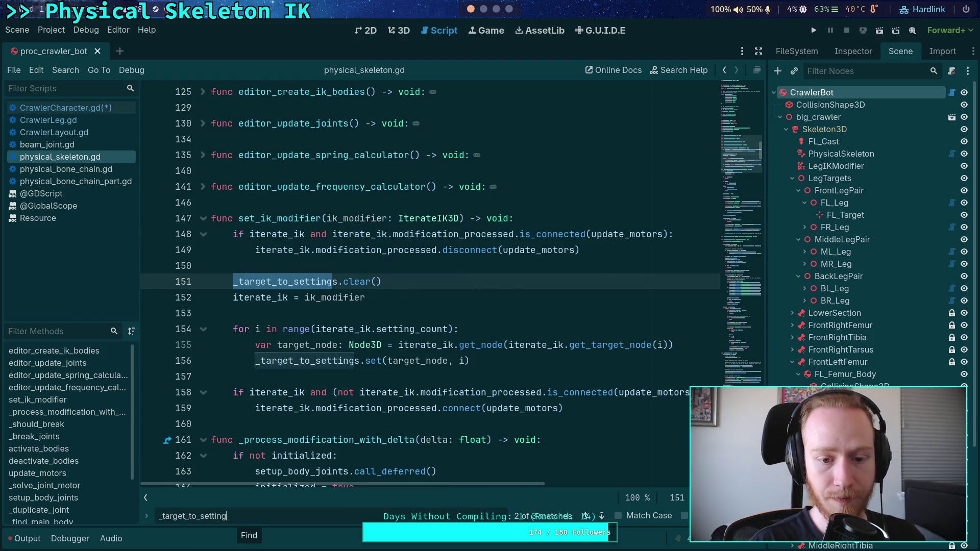
text(s)
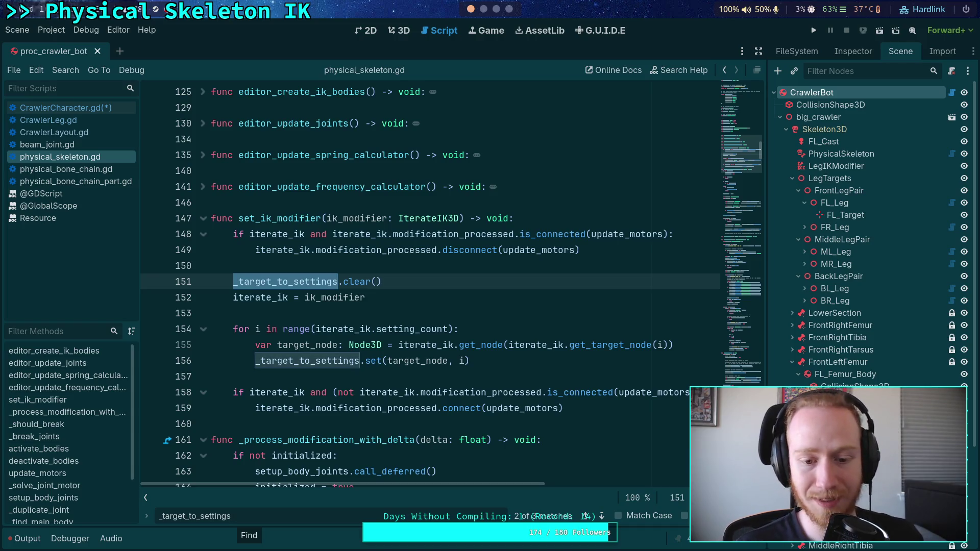
click(602, 517)
click(603, 517)
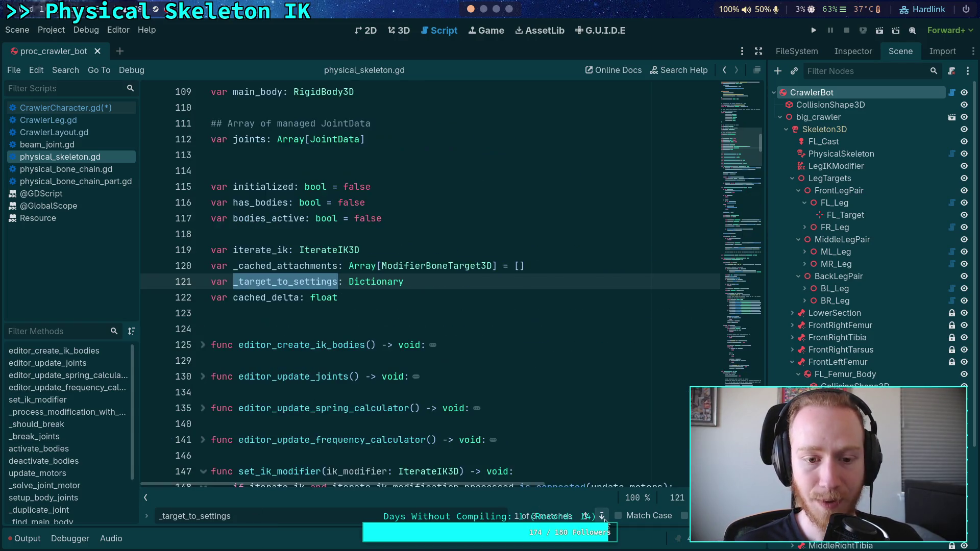
click(603, 517)
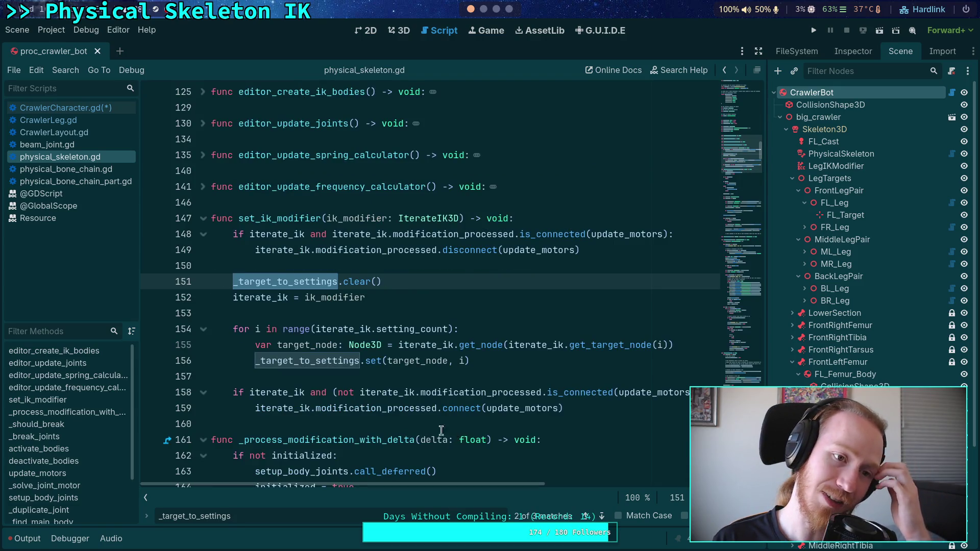
click(483, 9)
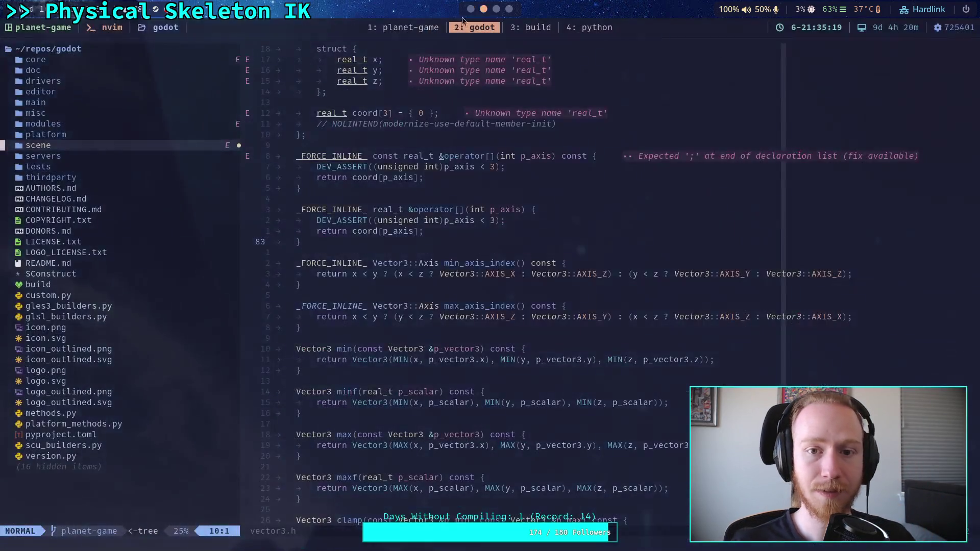
Step: Live-grep the planet-game project for _target_to_setting, open the line-151 match, and return to Godot
key(ctrl+b)
key(1)
key(space)
text(fg)
text(_tar)
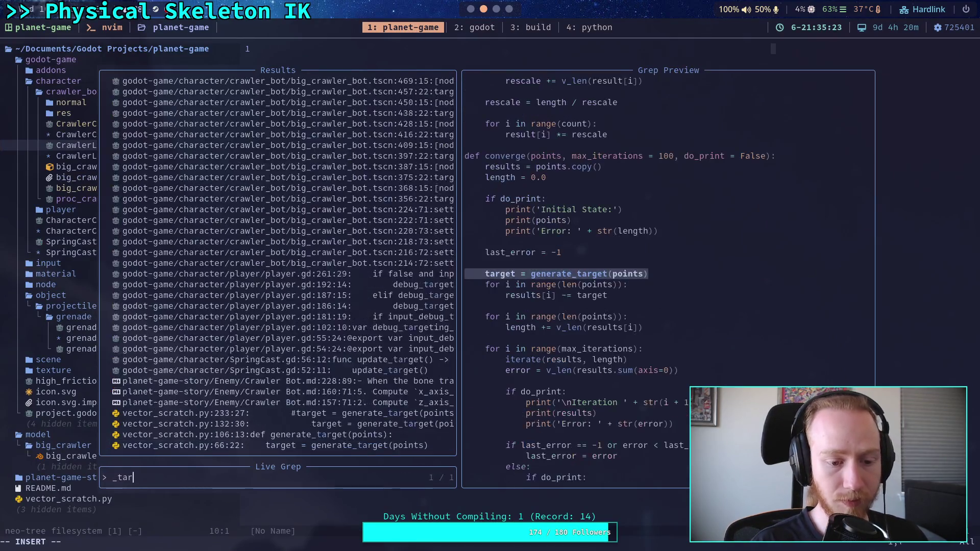
text(get_to_setting)
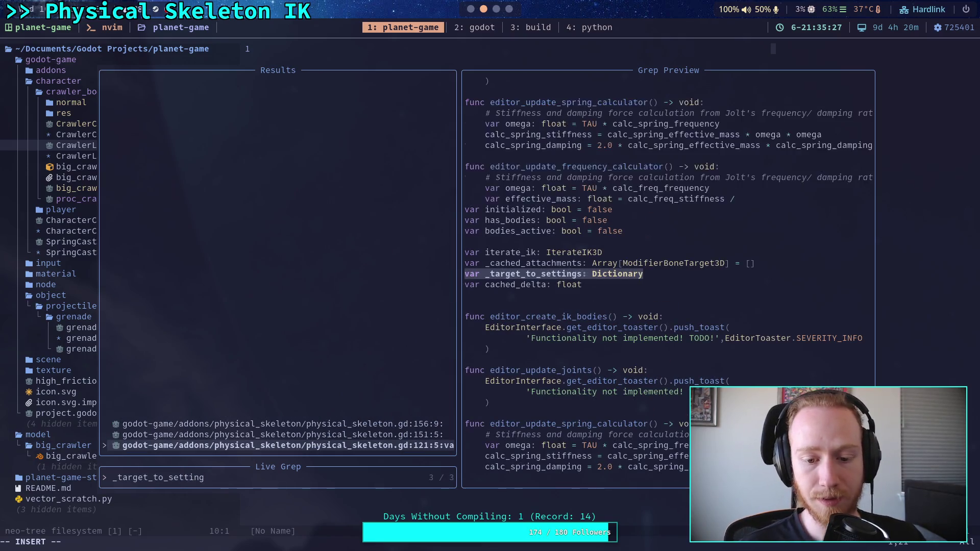
key(Up)
key(Return)
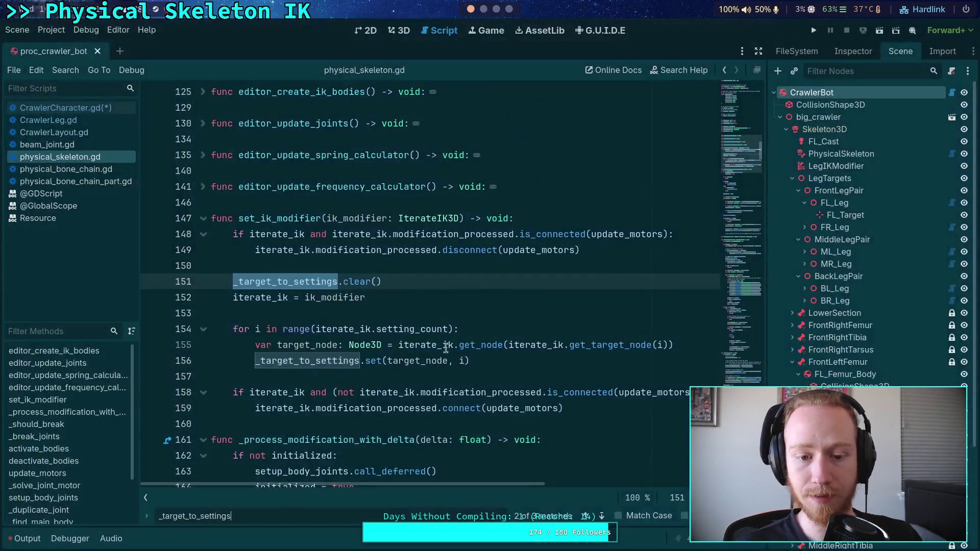
click(437, 311)
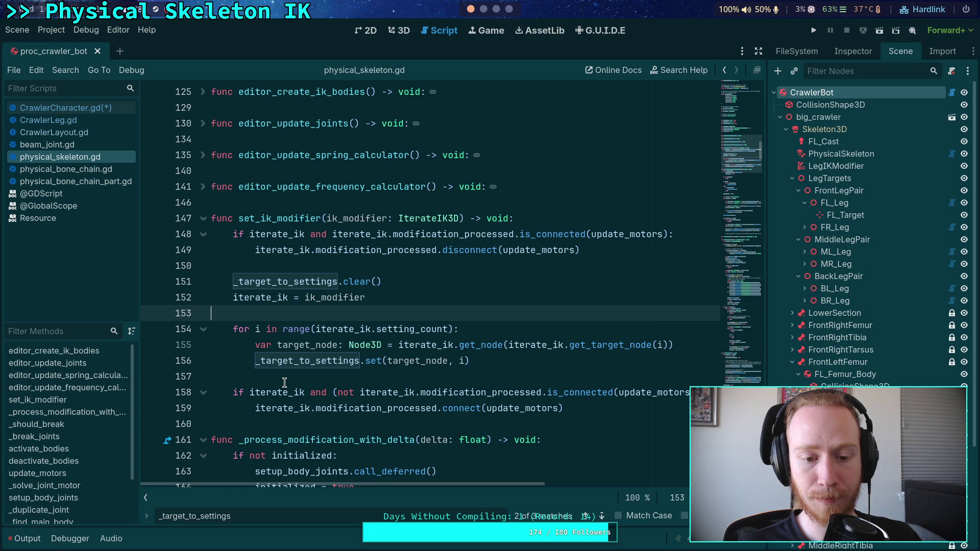
Step: Select the set_ik_modifier body on lines 148–159, then quit Neovim to the shell
mouse_move(605, 411)
mouse_down()
mouse_move(76, 232)
mouse_move(77, 220)
mouse_up()
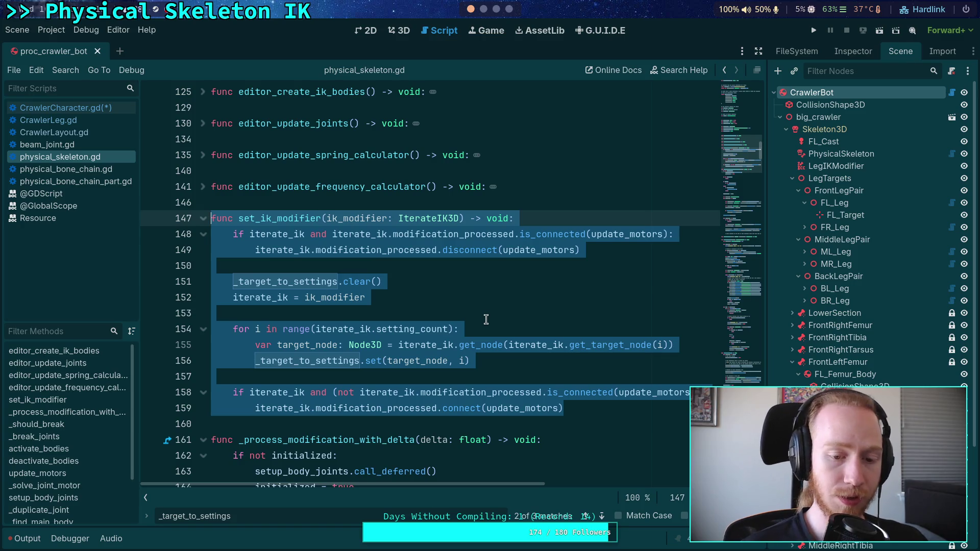
scroll(469, 17, down, 1)
text(:qa)
key(Return)
Step: Run git status to list the six unstaged changes and four untracked files
text(git status)
key(Return)
text(git diff)
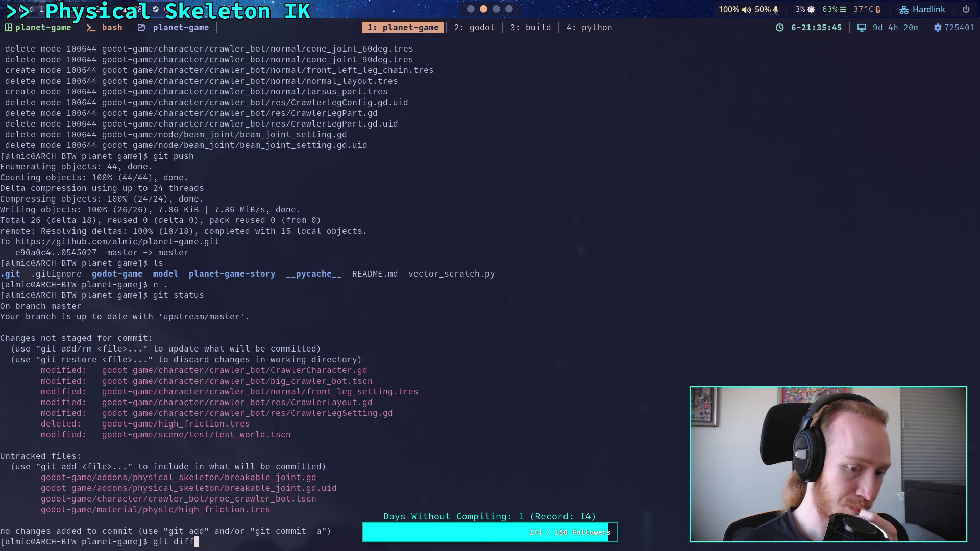
Step: Remove godot-game/high_friction.tres and stage its new material/physic copy, then check git status
key(BackSpace)
key(BackSpace)
key(BackSpace)
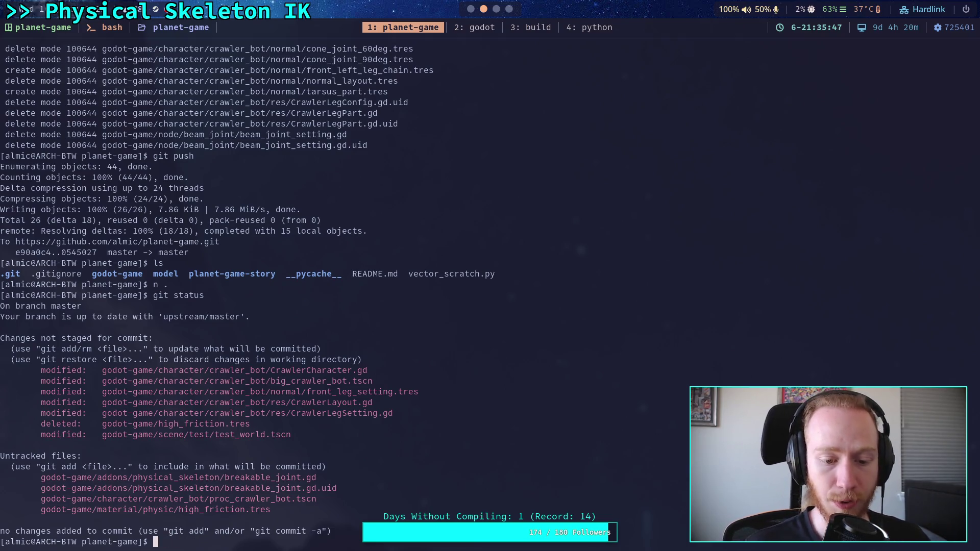
text(git add)
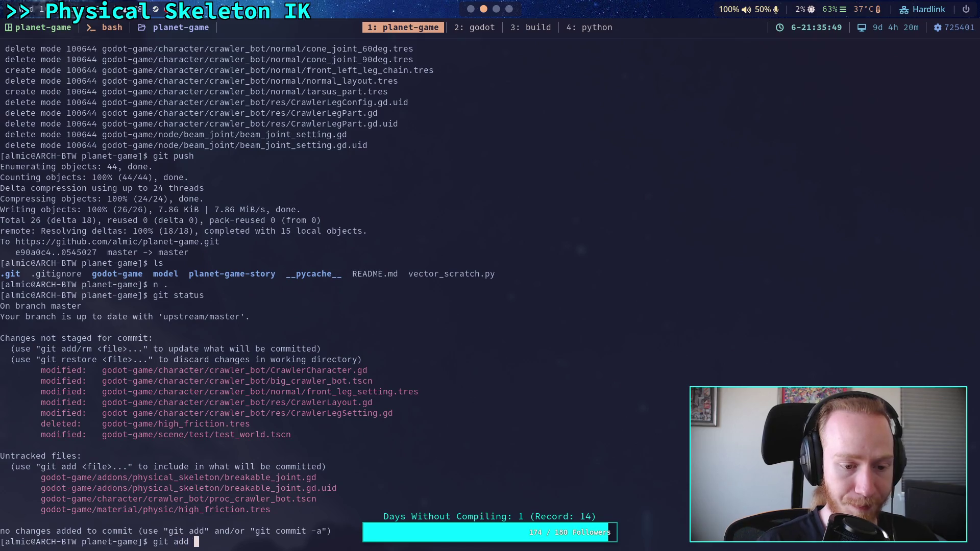
key(BackSpace)
key(BackSpace)
key(BackSpace)
text(rm godot-game/hii)
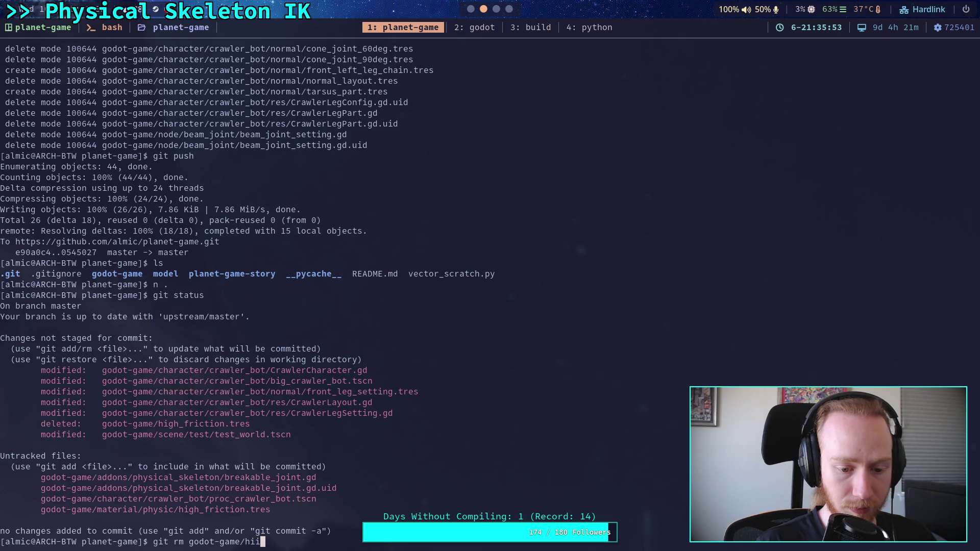
key(BackSpace)
text(gh_friction.tres)
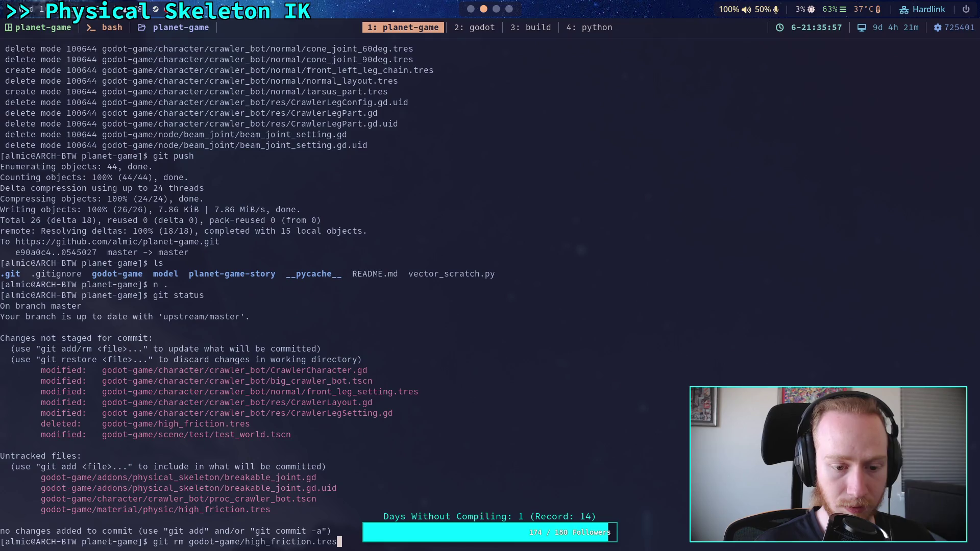
key(Return)
text(git add )
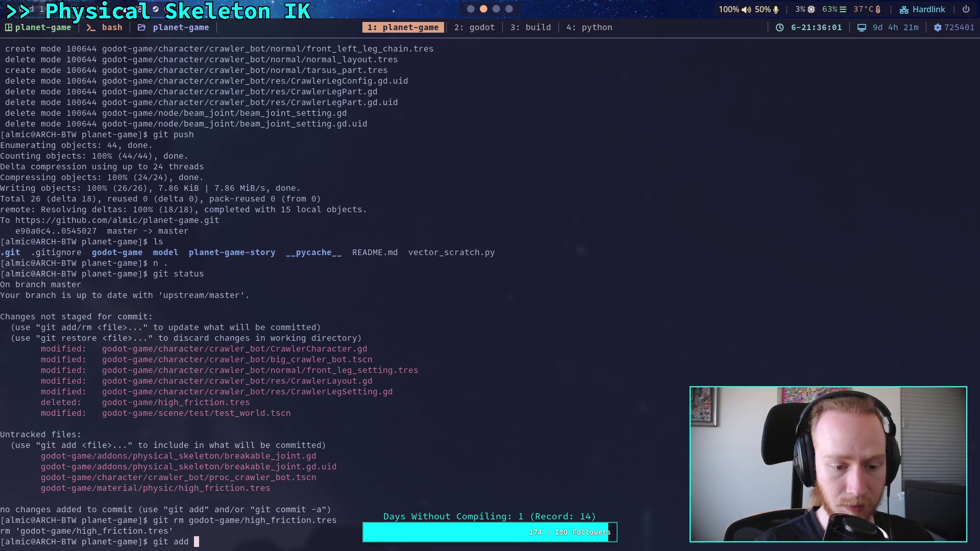
text(godot-game/material/physic/)
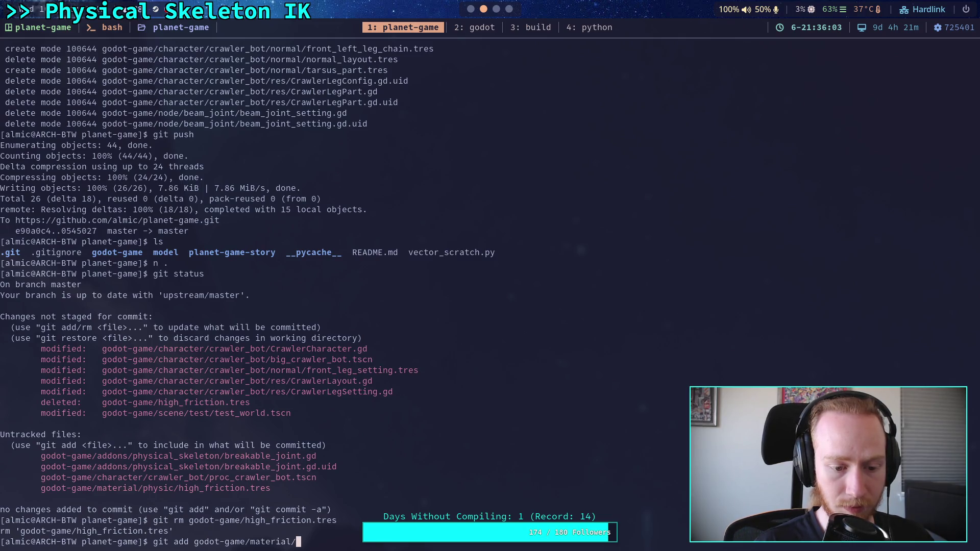
key(Tab)
key(Return)
text(git status)
key(Return)
Step: Commit the move with the message 'Move high friction physics material to folder'
text(git om)
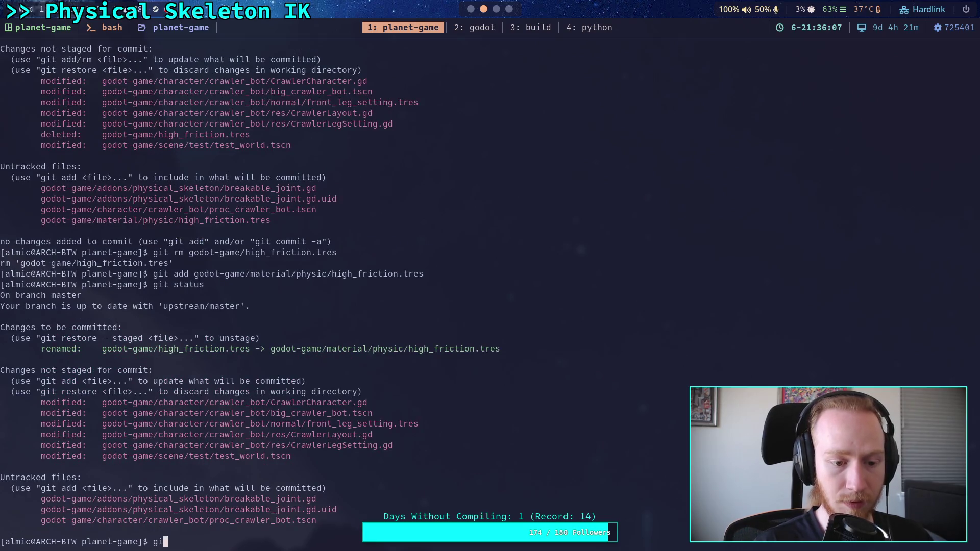
key(BackSpace)
key(BackSpace)
text(commit)
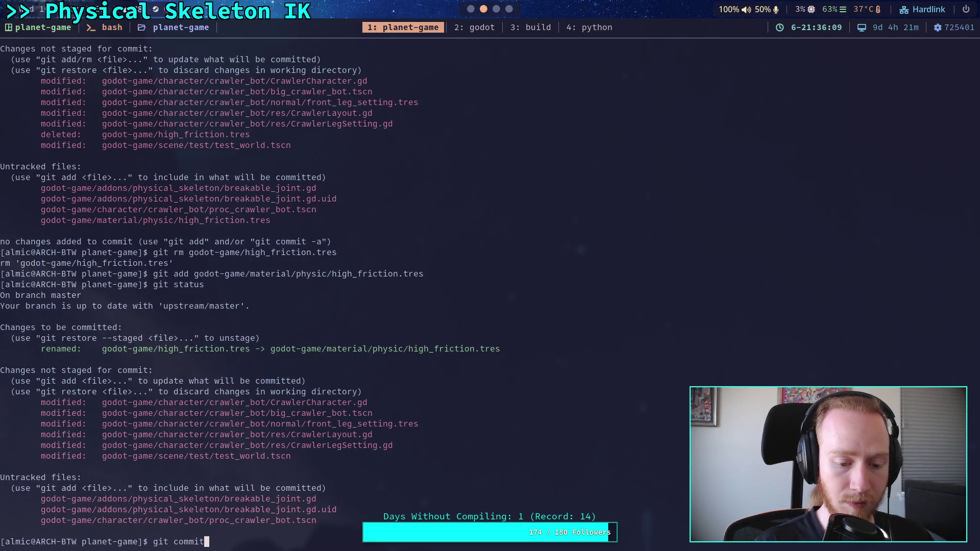
key(Return)
text(iMove high friction physics material to )
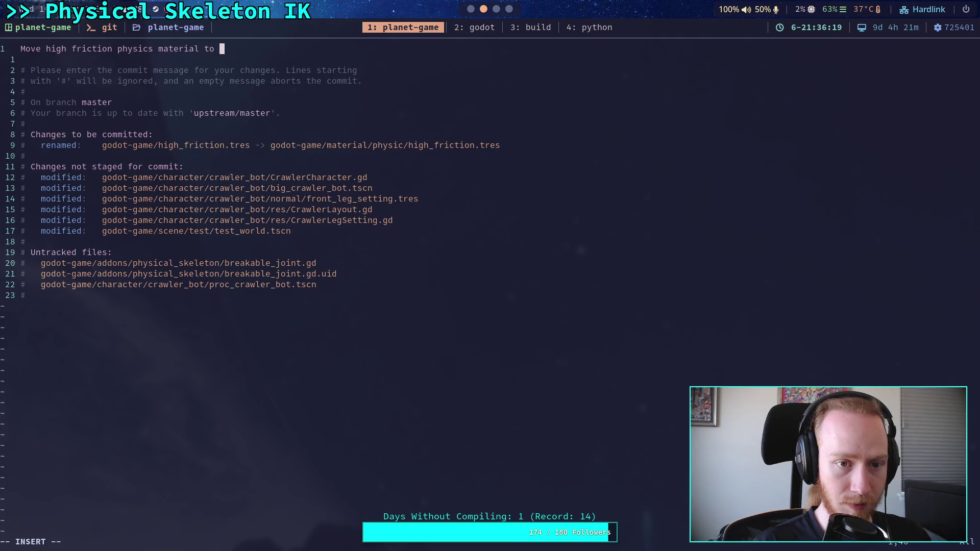
text(folde)
text(r)
key(Escape)
text(:qq)
key(Return)
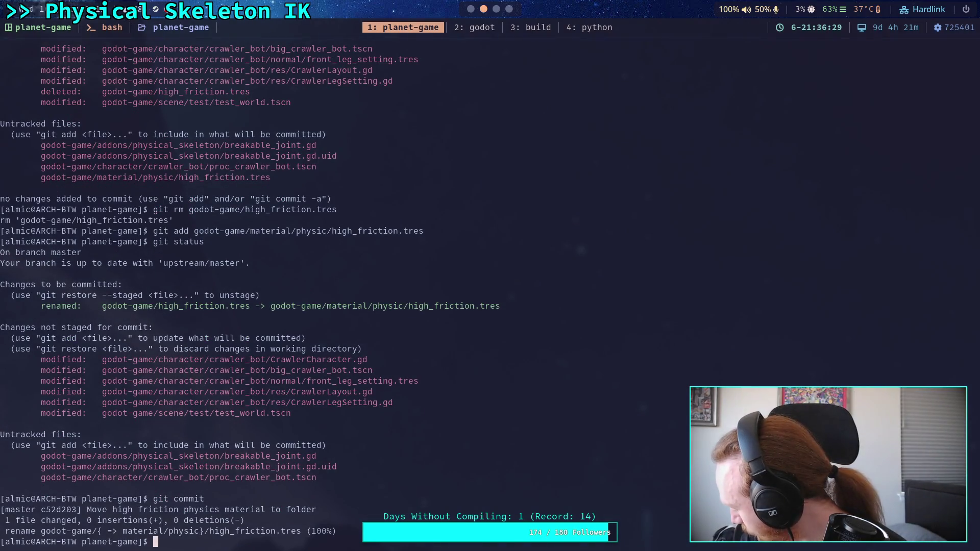
Step: Push the commit to the remote and check the remaining uncommitted changes
text(git push)
key(Return)
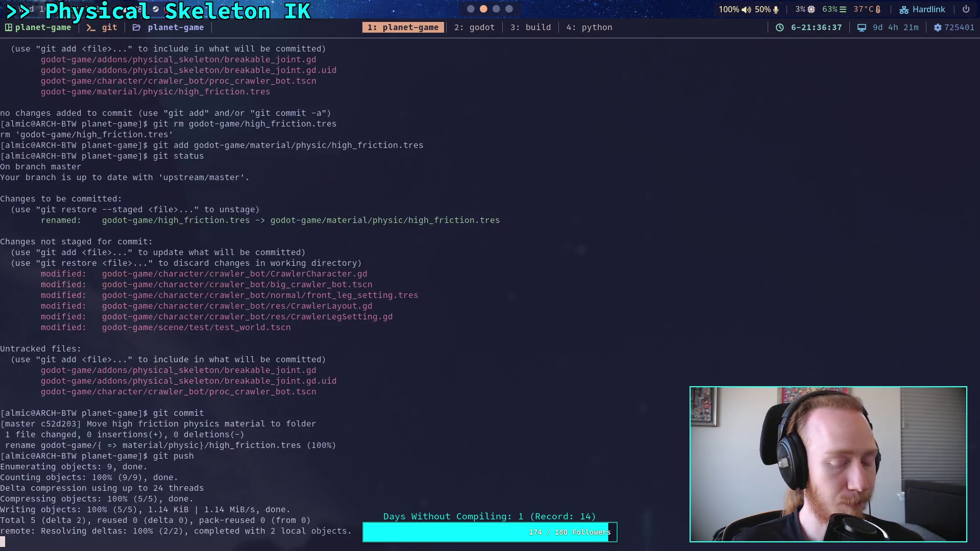
text(git status)
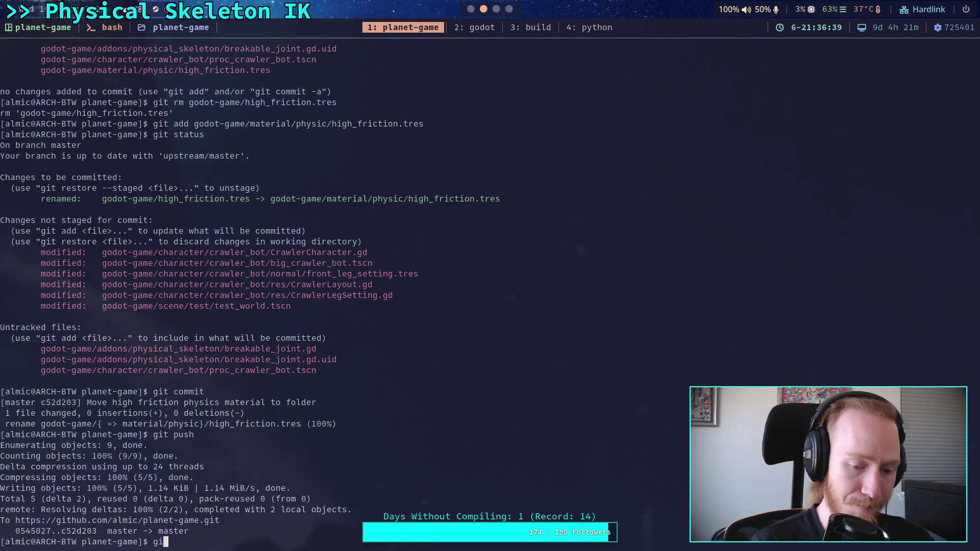
key(Return)
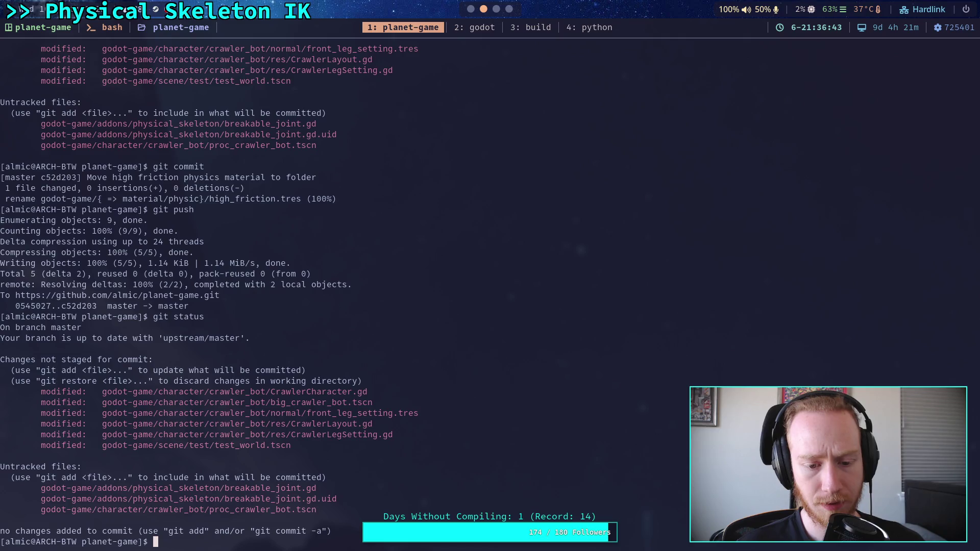
Step: Open the working-tree git diff and scroll through the crawler scene changes
text(git diff)
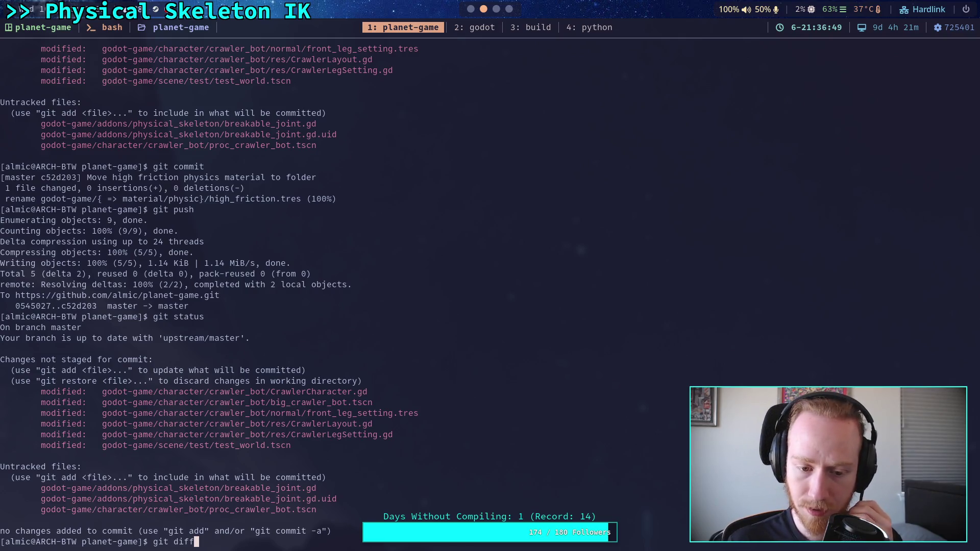
key(Return)
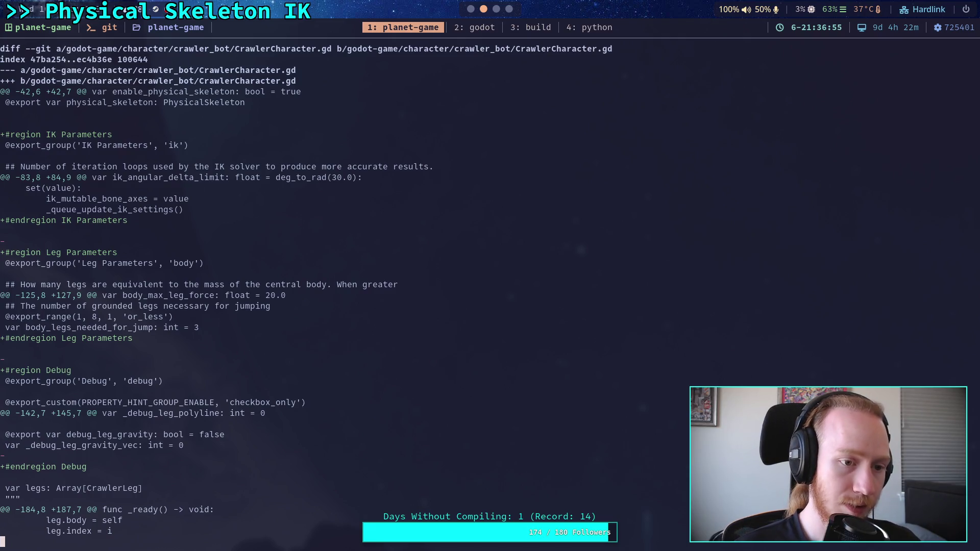
key(space)
scroll(346, 290, up, 6)
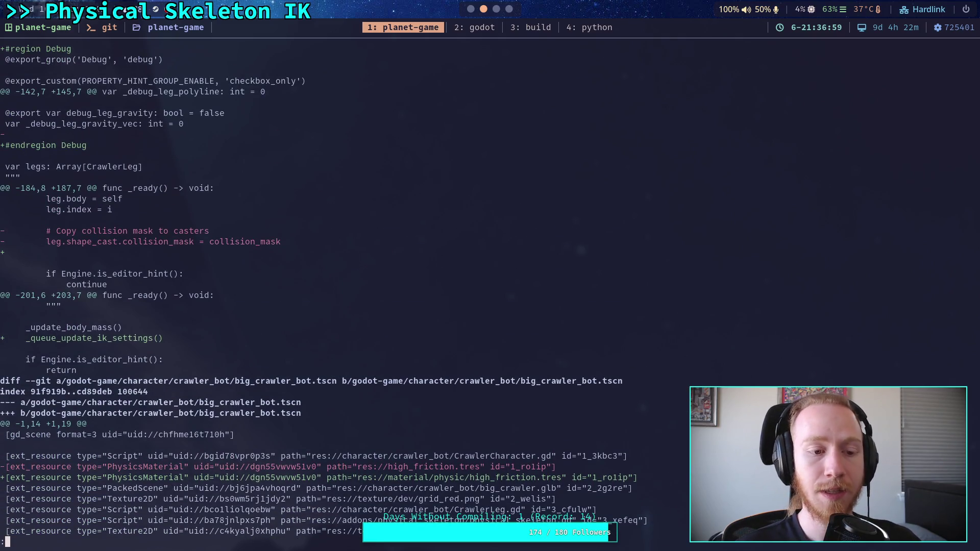
click(472, 10)
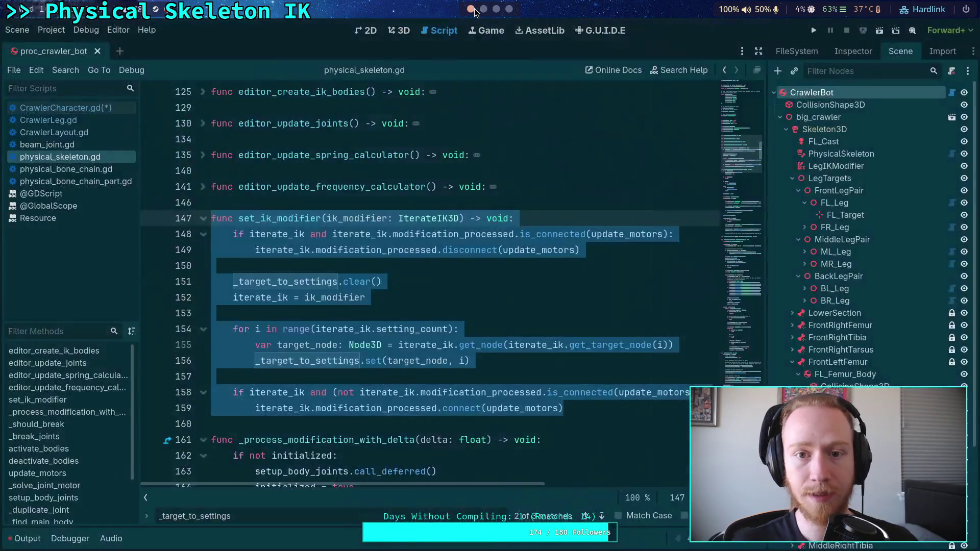
click(483, 10)
scroll(516, 212, down, 4)
scroll(347, 296, down, 8)
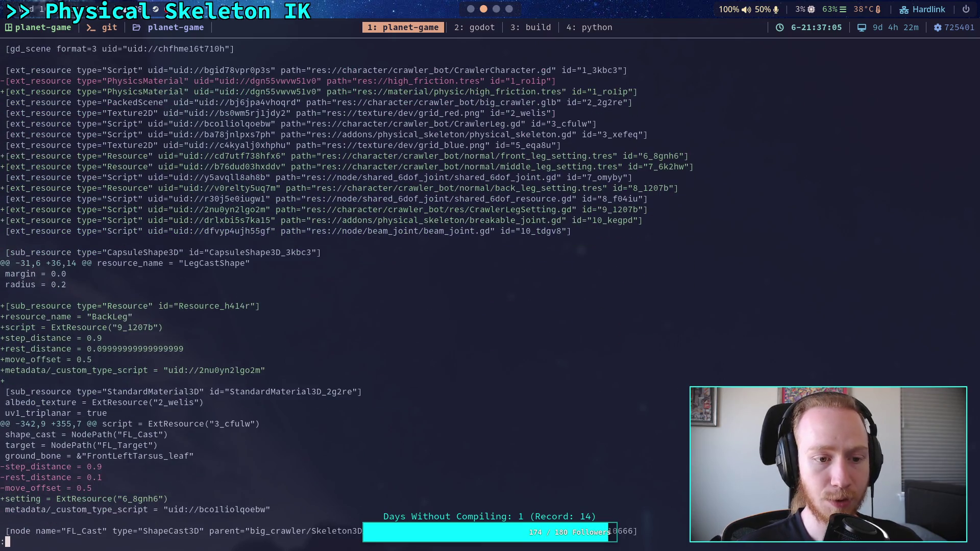
scroll(346, 290, down, 2)
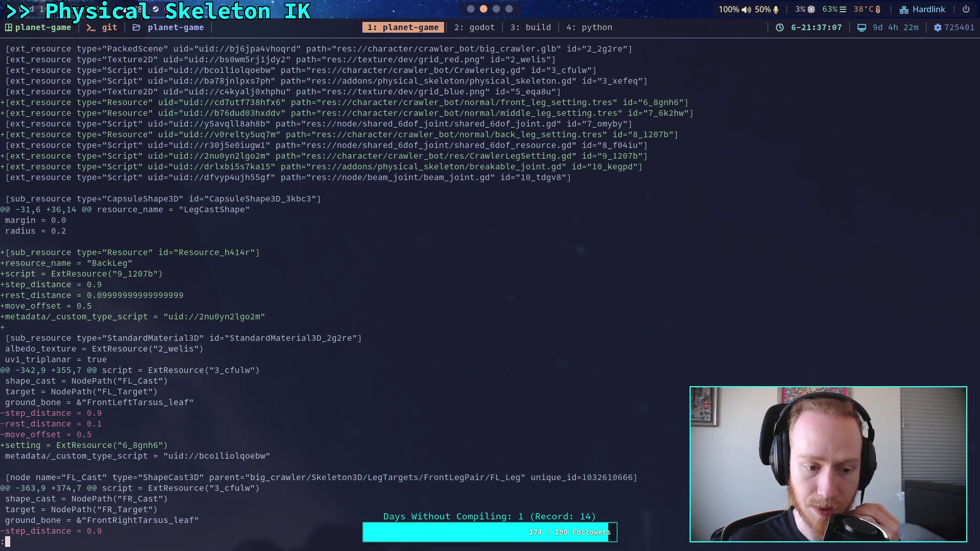
scroll(346, 290, up, 4)
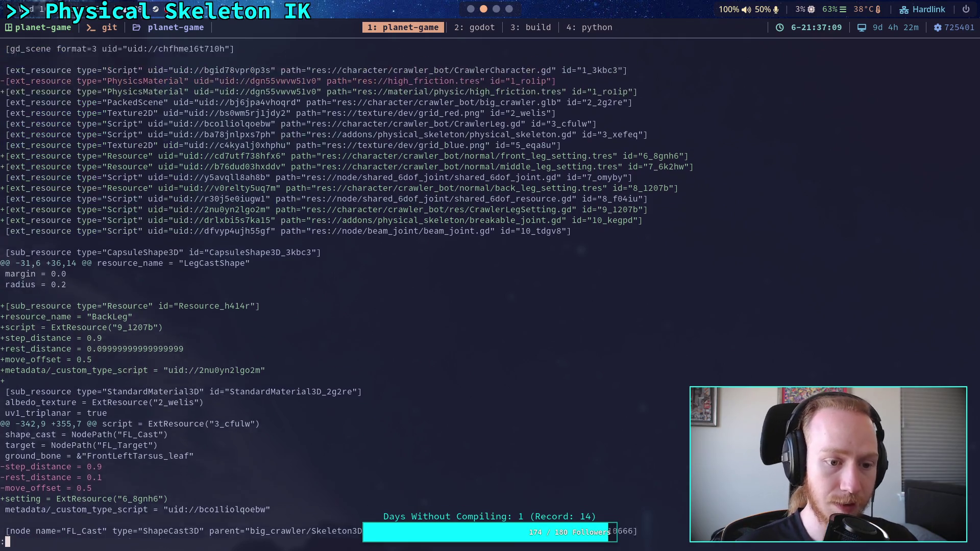
scroll(346, 290, down, 2)
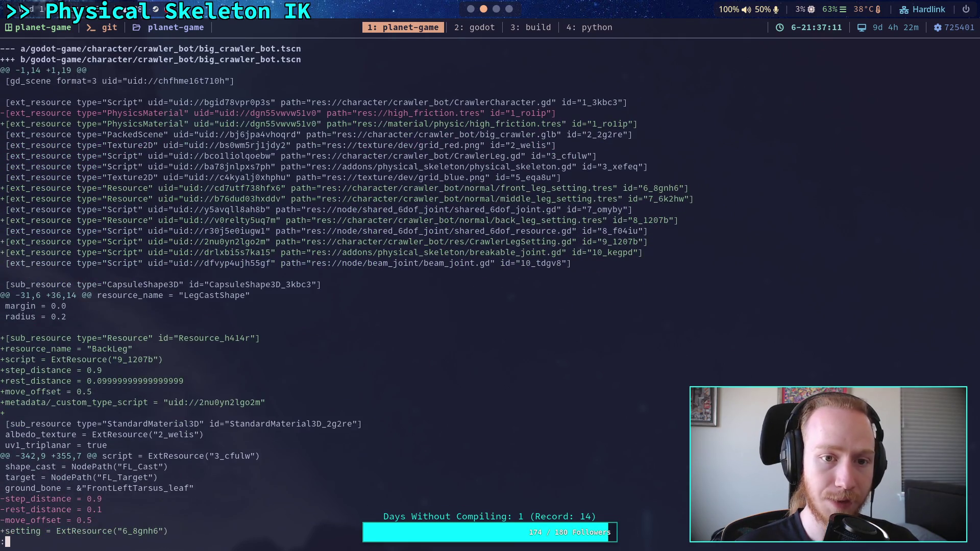
Step: Page on through the CrawlerLayout.gd and CrawlerLegSetting.gd diffs, then quit the pager
key(space)
key(space)
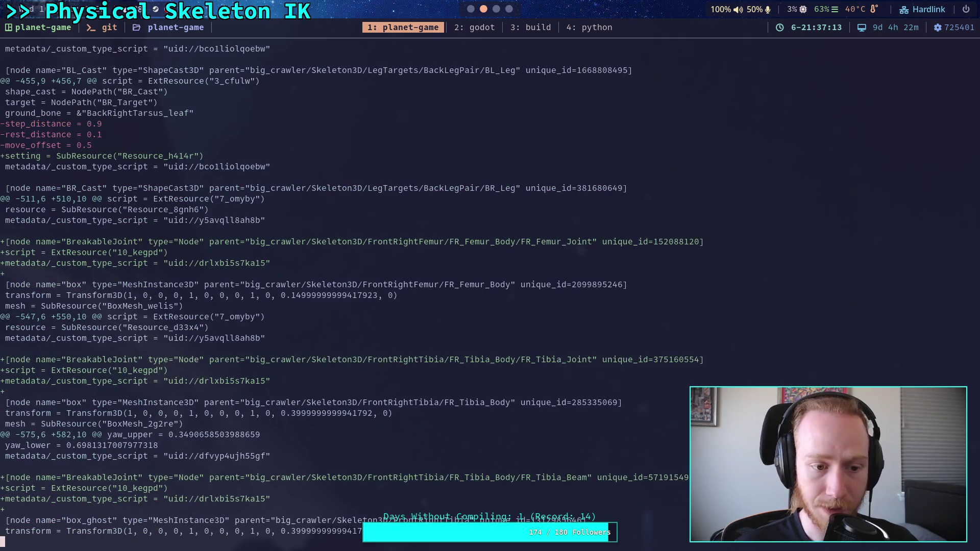
key(space)
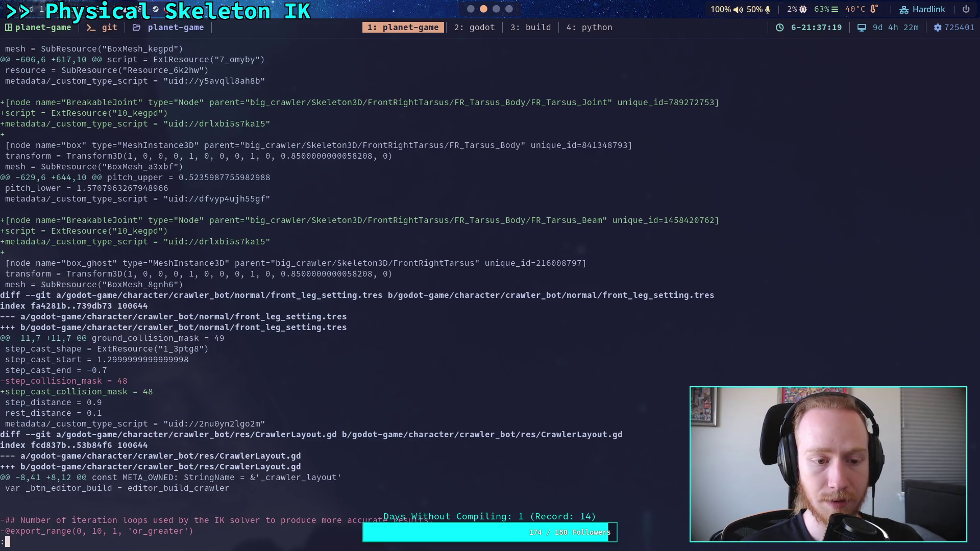
key(space)
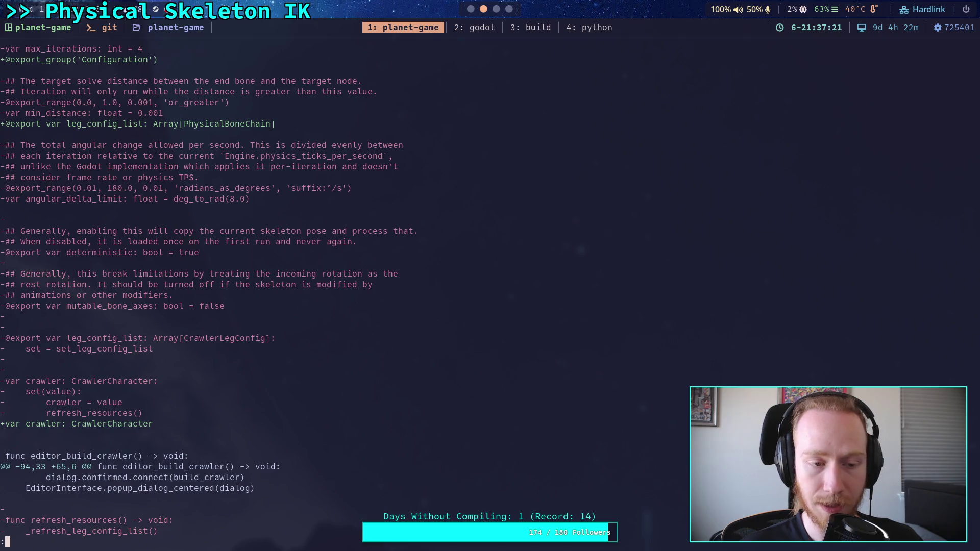
key(space)
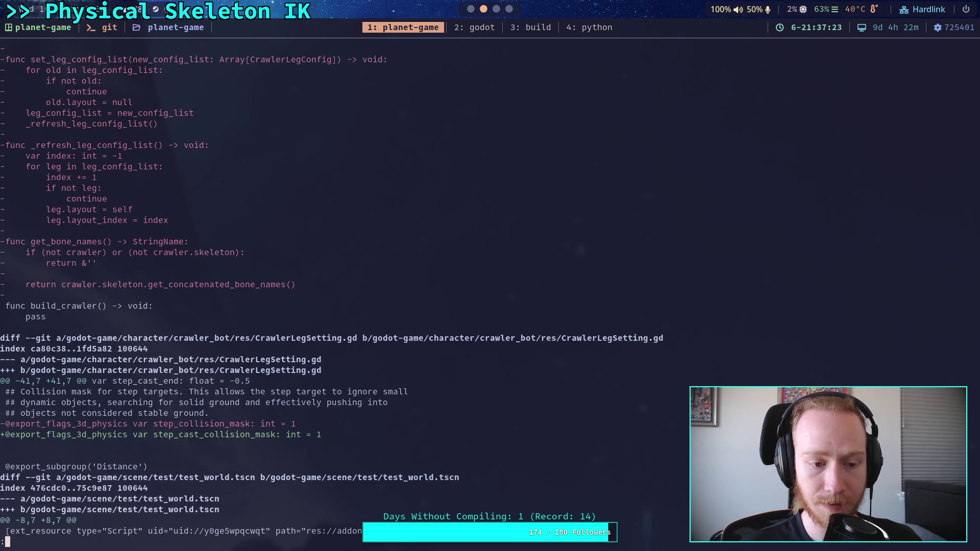
key(Down)
key(Down)
key(Down)
text(qgit status)
key(BackSpace)
key(BackSpace)
key(BackSpace)
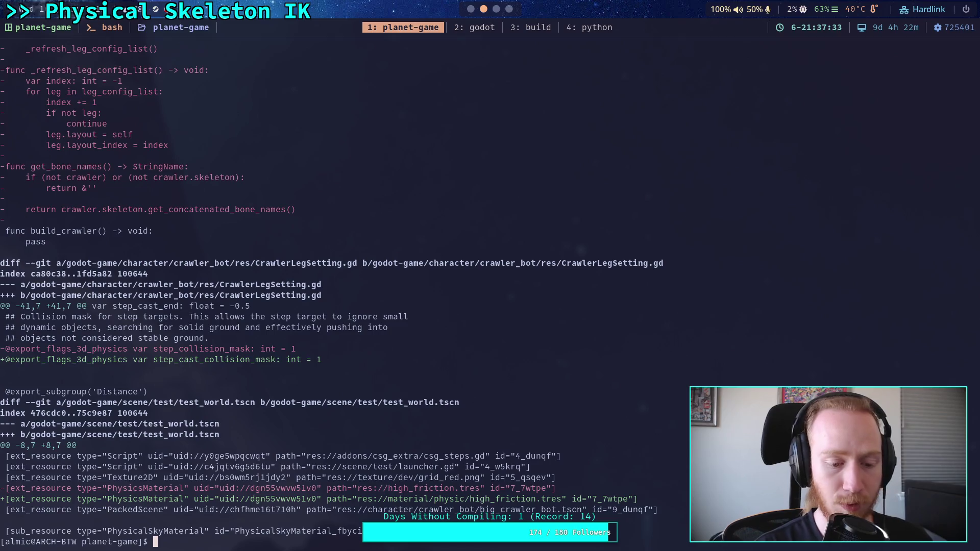
text(git diff go)
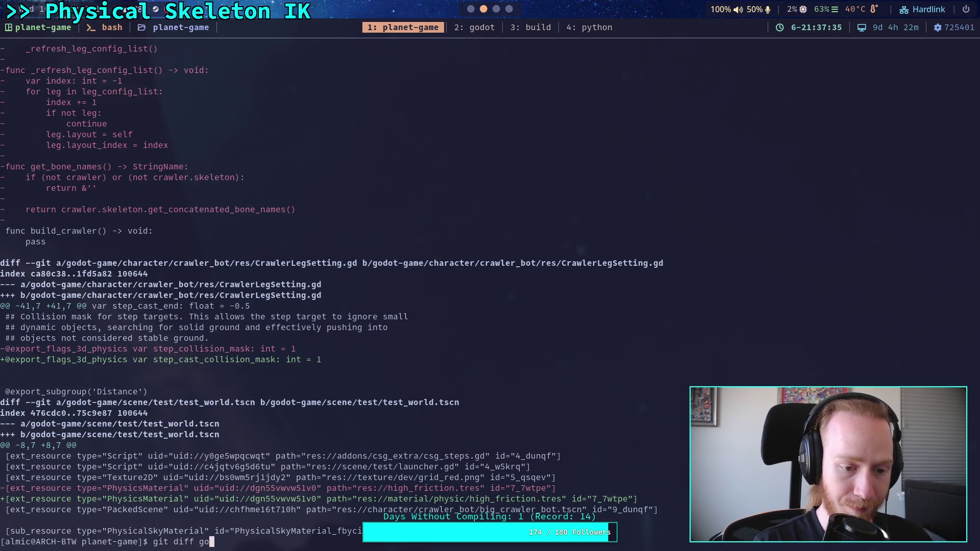
text(dot-game/scene/test/test_world.tscn)
Step: Stage the test_world.tscn material-path fix and amend it into the previous commit
key(Return)
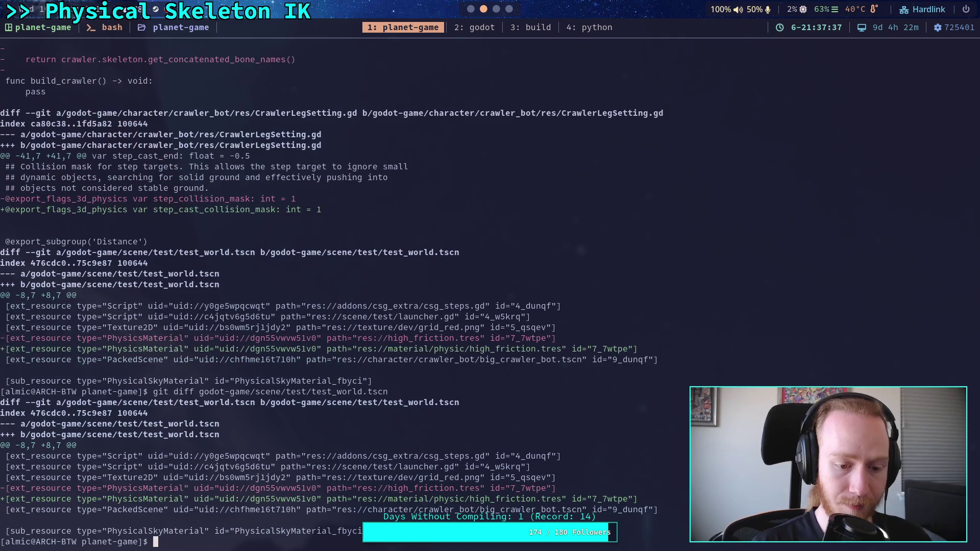
text(gi)
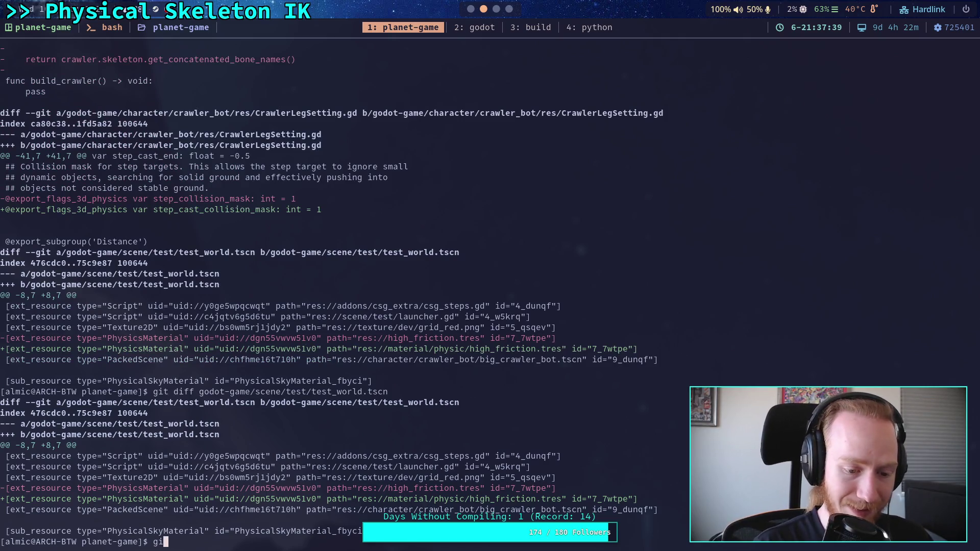
text(t add godot-game/scene/test/test_world.tscn)
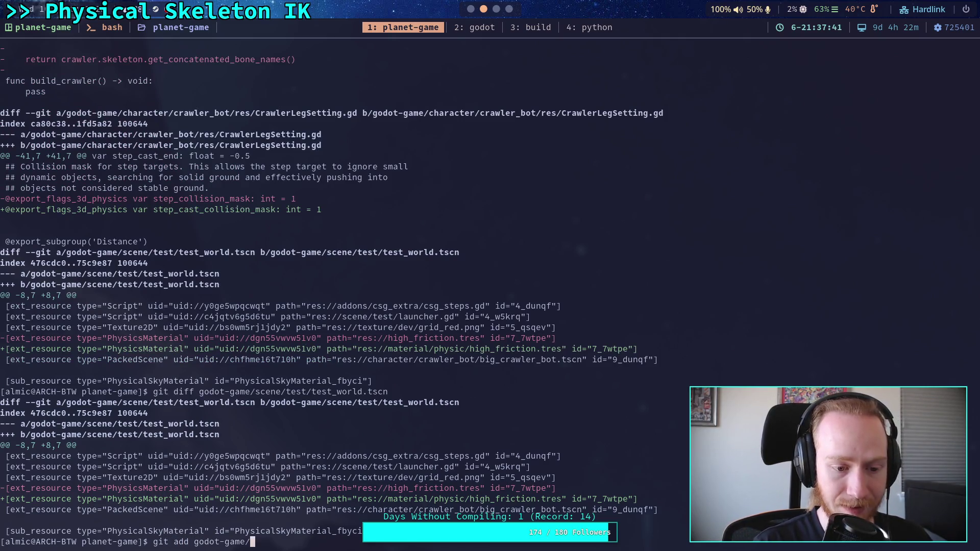
key(Return)
text(git )
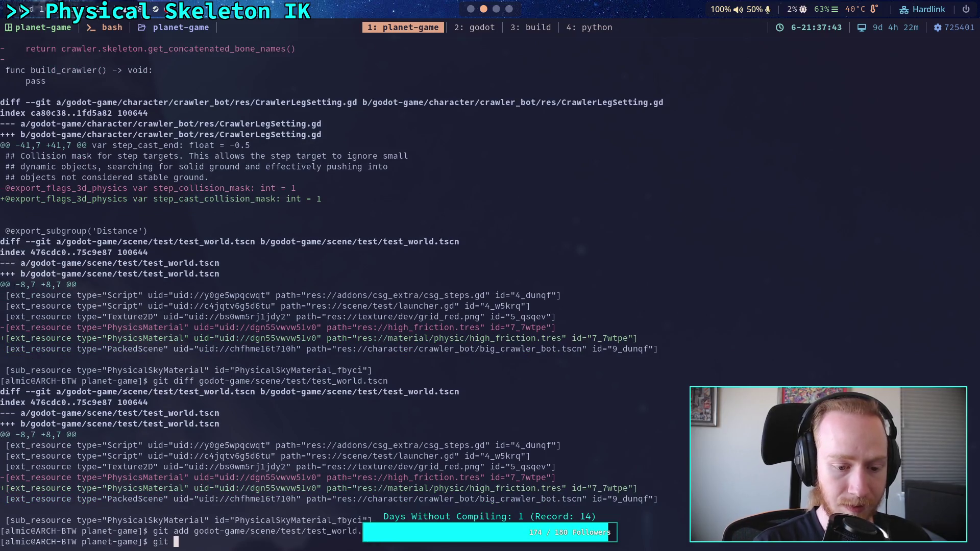
text(commit --amend)
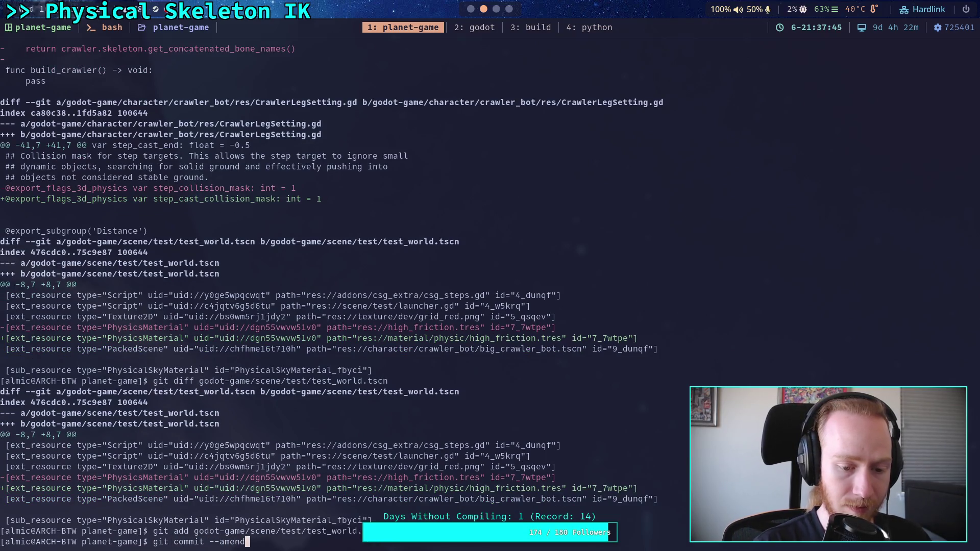
key(Return)
key(O)
key(Escape)
key(d)
key(d)
text(:wq)
key(Return)
Step: Force-push the amended commit to master with git push -f
text(git push)
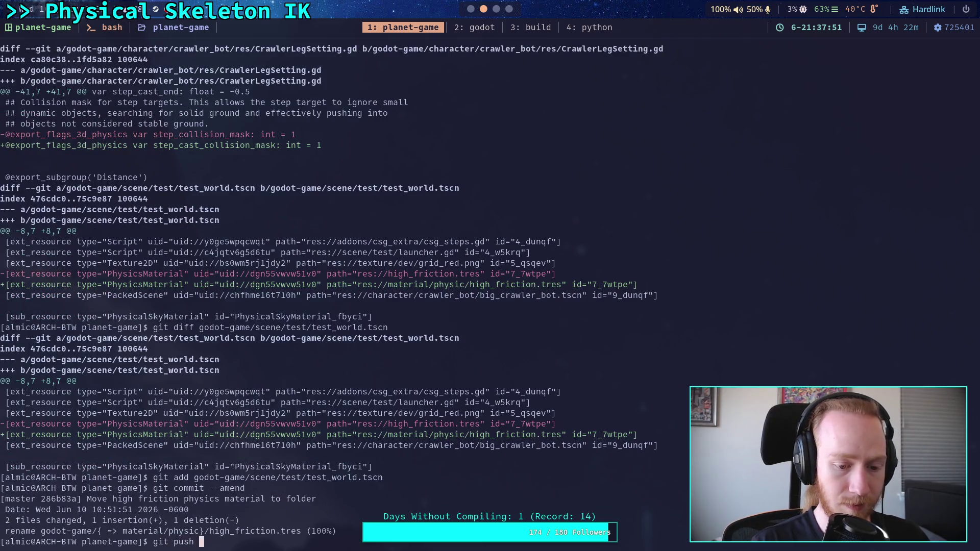
text( -f)
key(Return)
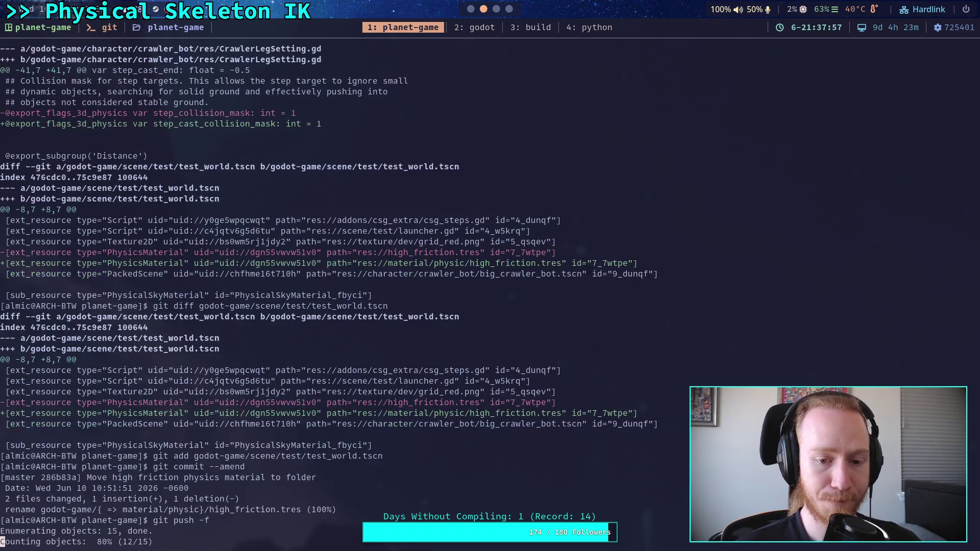
text(git )
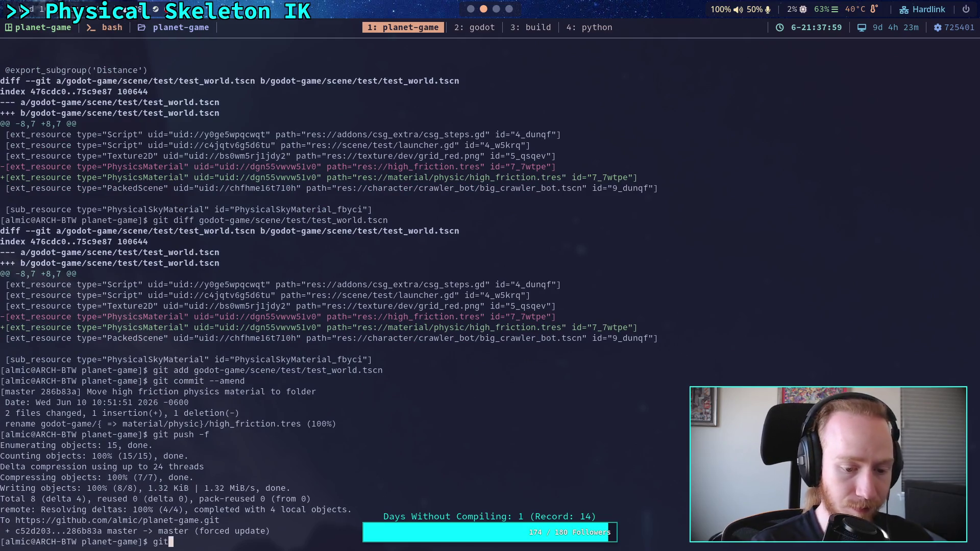
text(diff)
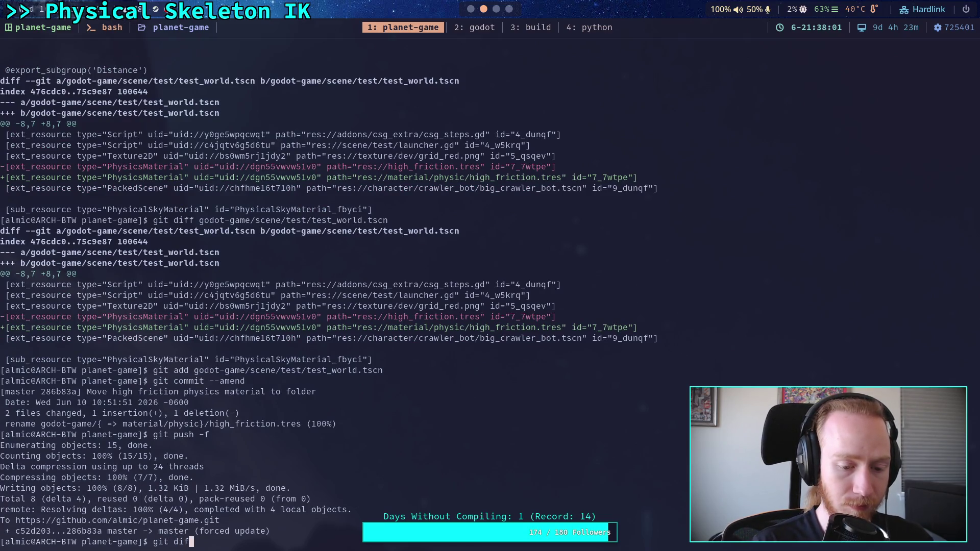
Step: Start patch-mode staging of CrawlerCharacter.gd with git add -i
key(Return)
text(qgit add -i )
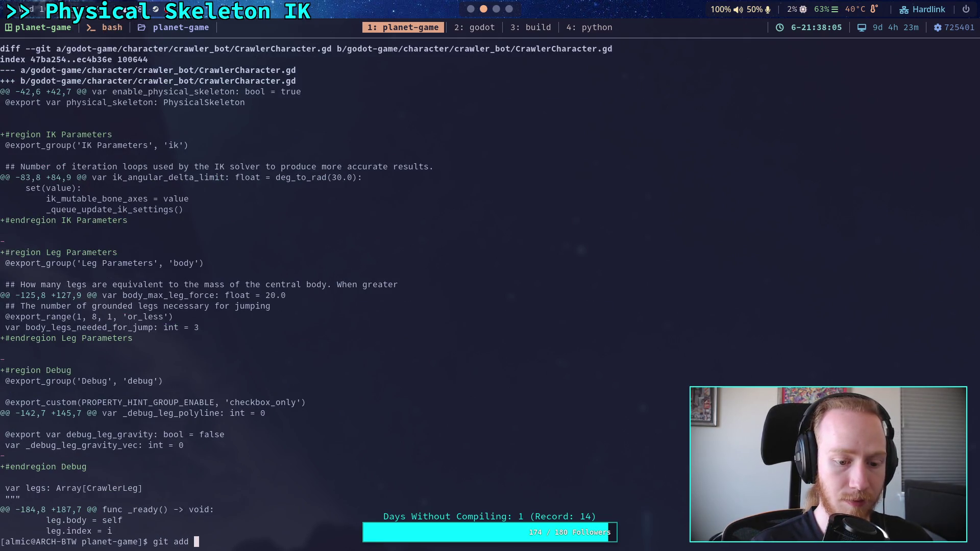
text(godot-game/)
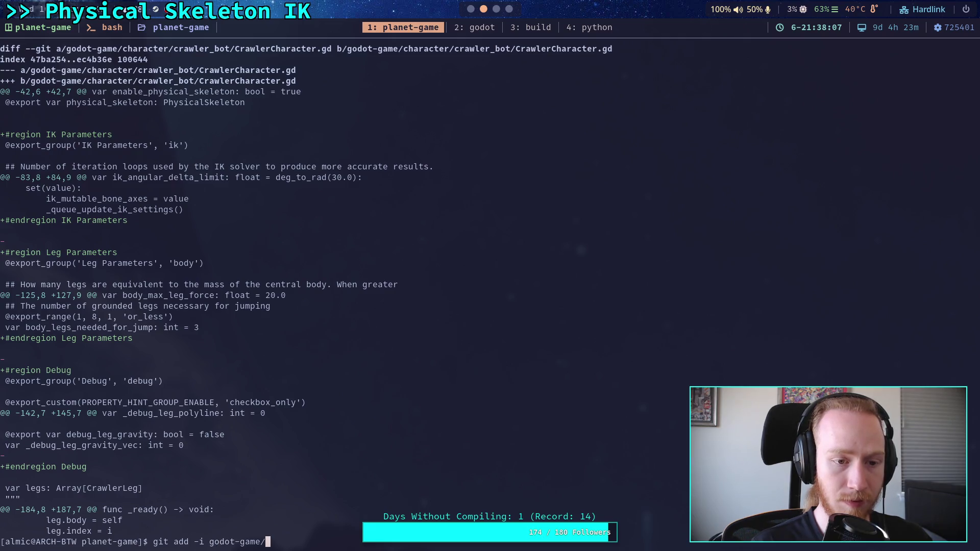
text(character/crawler_bot/crawler)
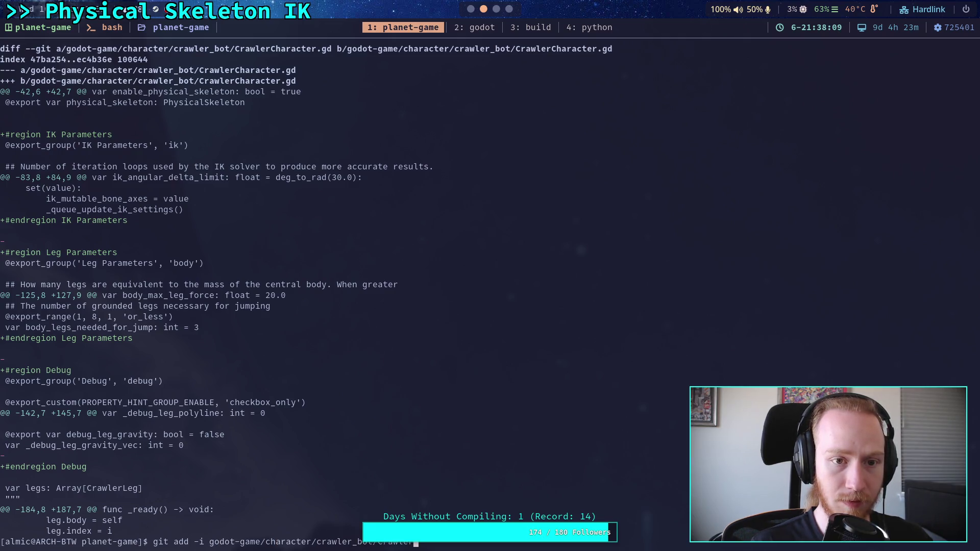
text(ch)
key(Tab)
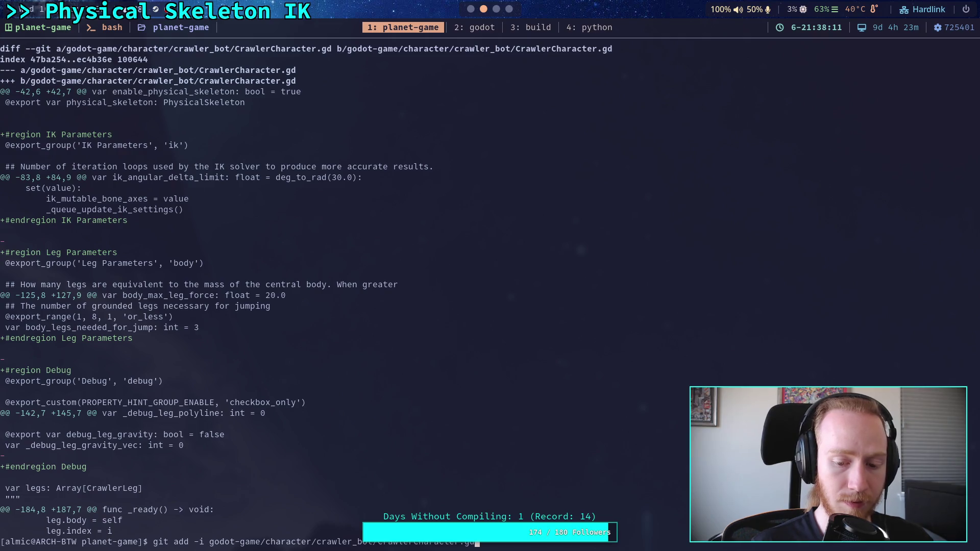
key(Return)
text(5)
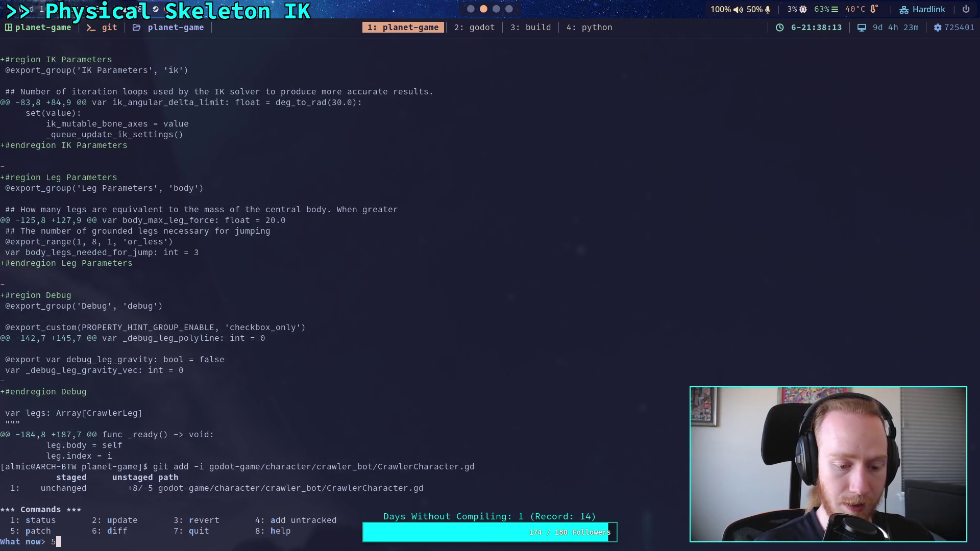
key(Return)
text(1)
key(Return)
Step: Stage the first three CrawlerCharacter.gd hunks, leave the fifth and sixth unstaged, and quit
key(Return)
text(y)
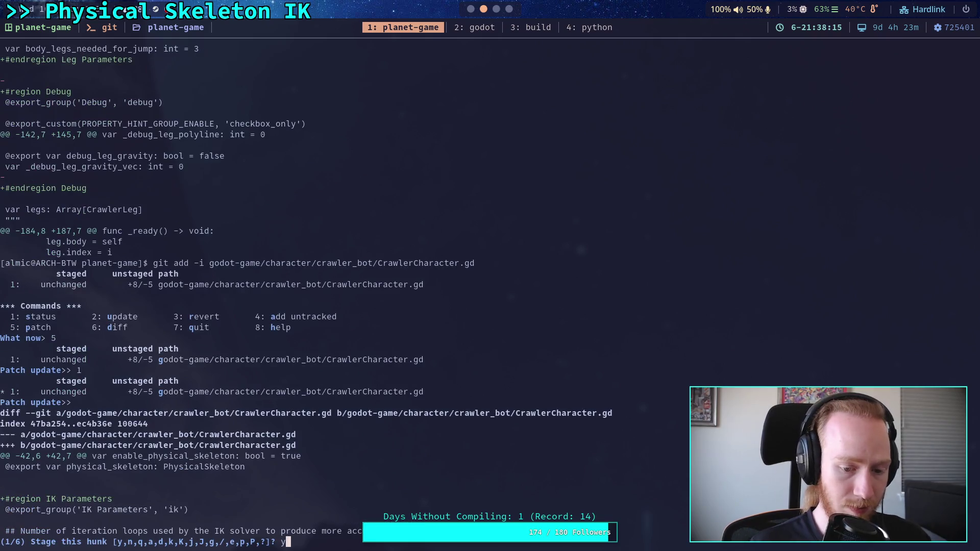
key(Return)
text(y)
key(Return)
text(y)
key(Return)
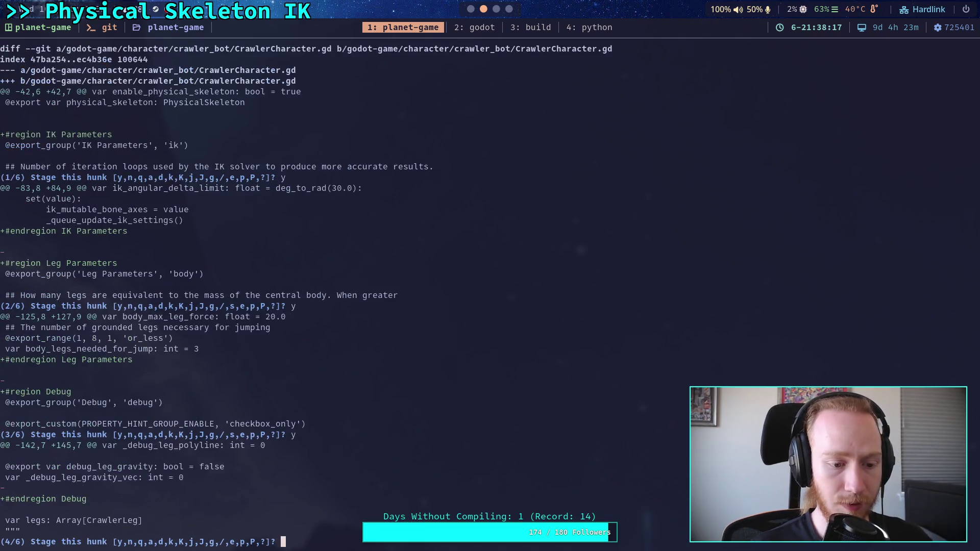
text(y)
key(Return)
text(n)
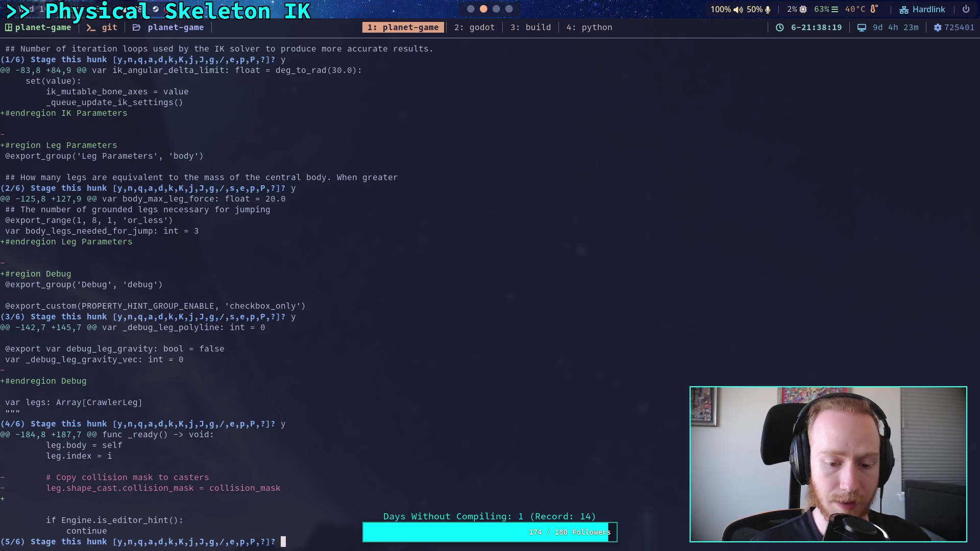
key(Return)
text(n)
key(Return)
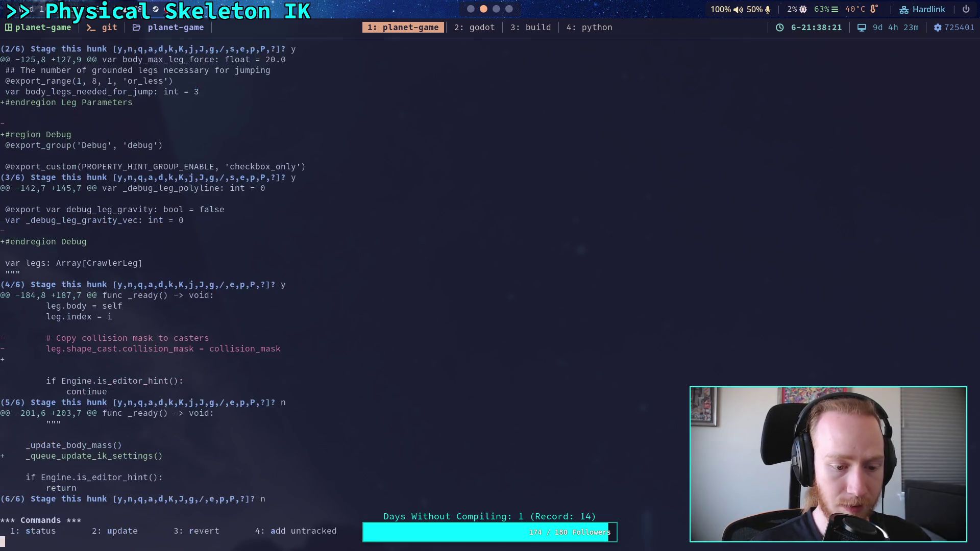
text(q)
key(Return)
Step: Commit the staged hunks with the message 'Add regions for CrawlerCharacter exports'
text(git commit)
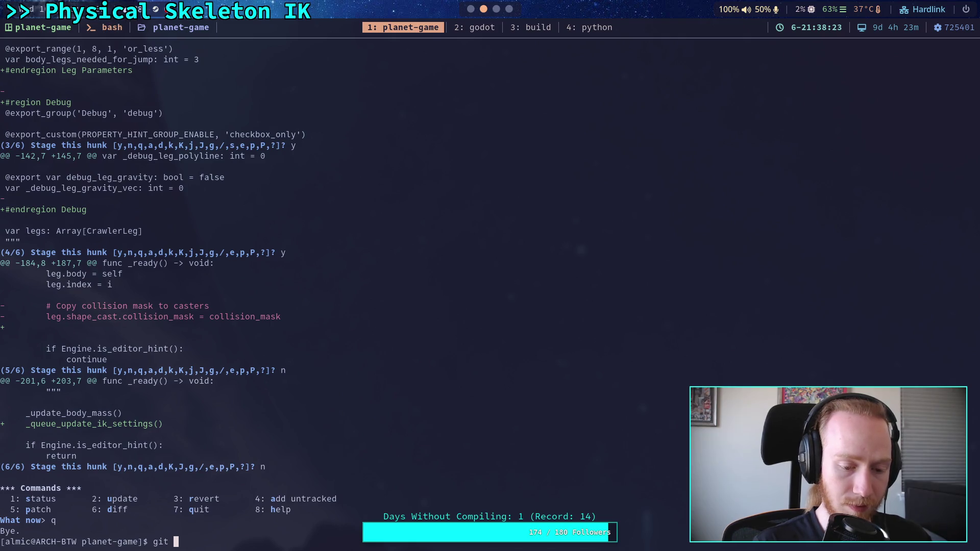
key(Return)
text(OAdd )
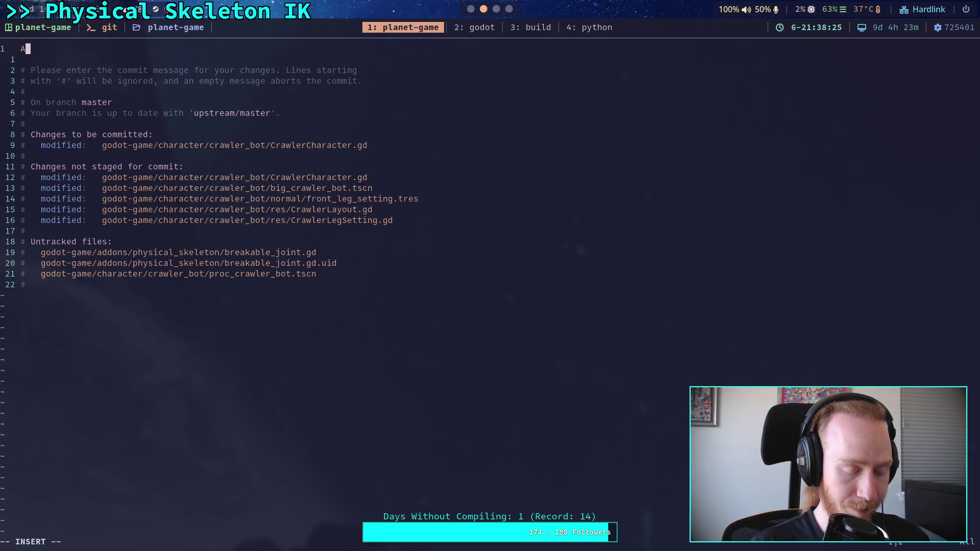
text(regi)
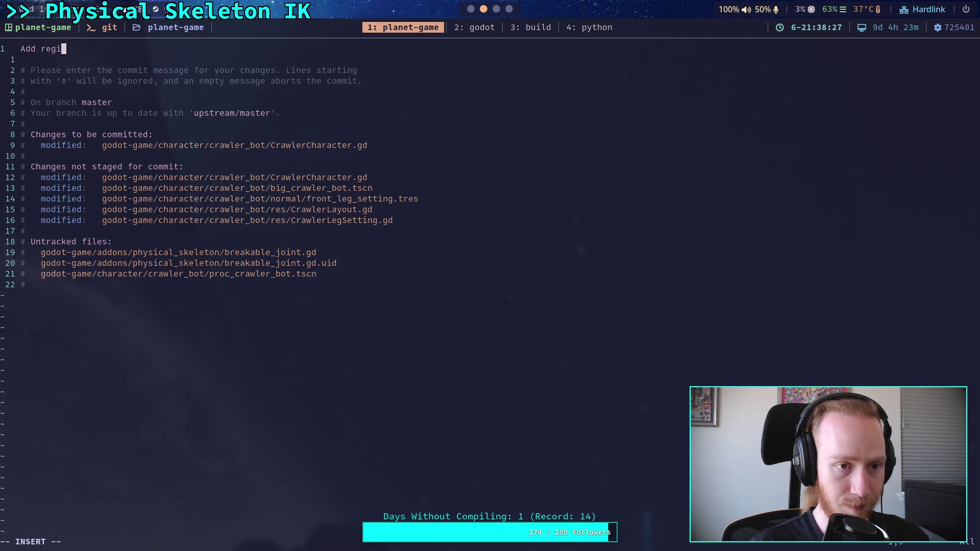
text(ons for e)
key(BackSpace)
text(Craw)
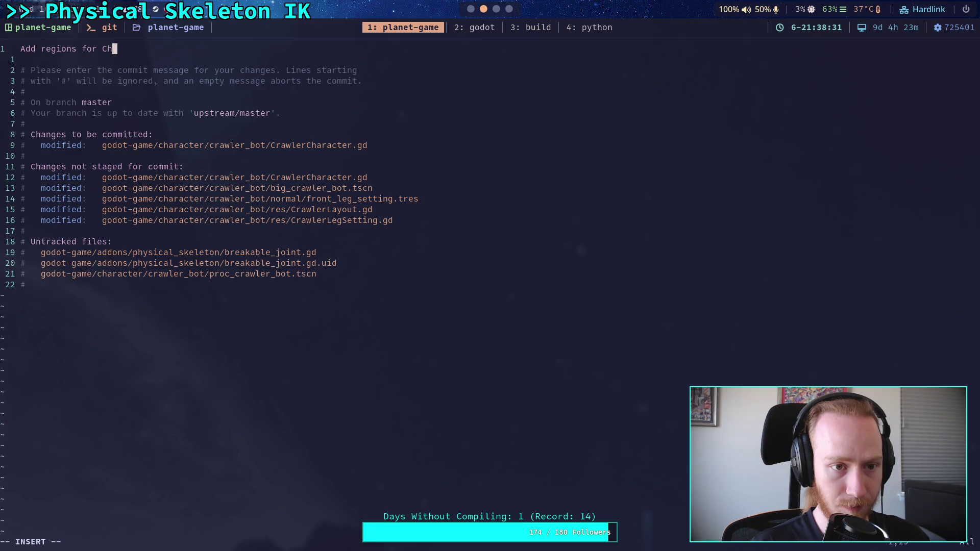
text(ler)
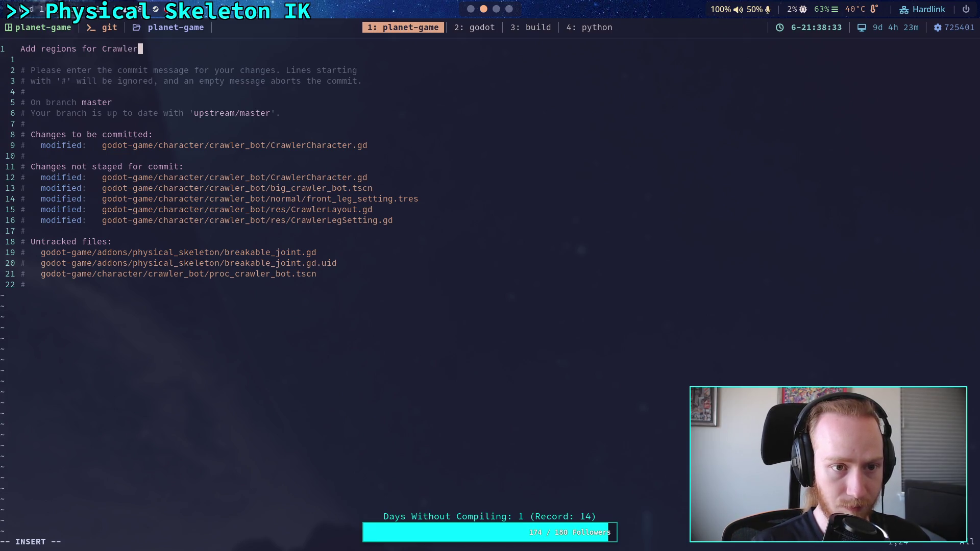
text(Character exports)
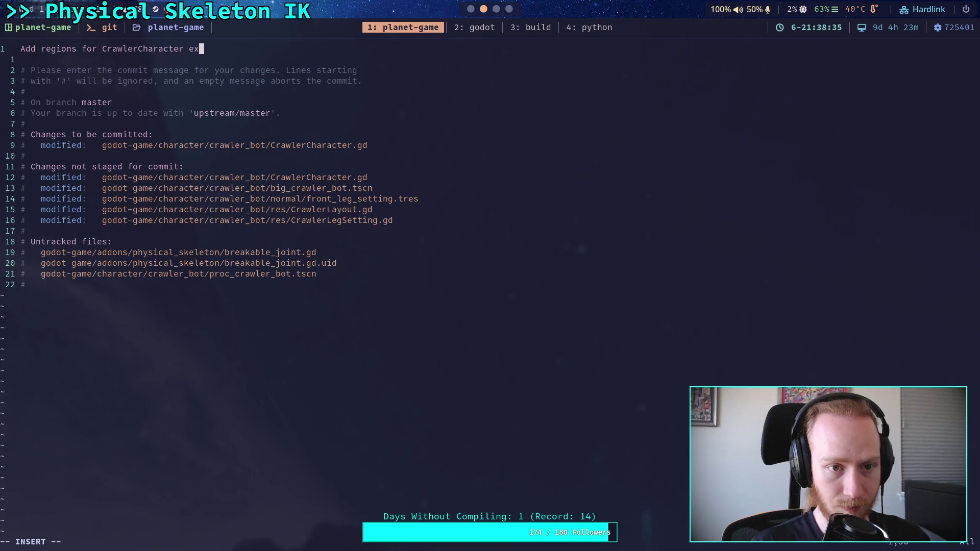
key(Escape)
text(:wq)
key(Return)
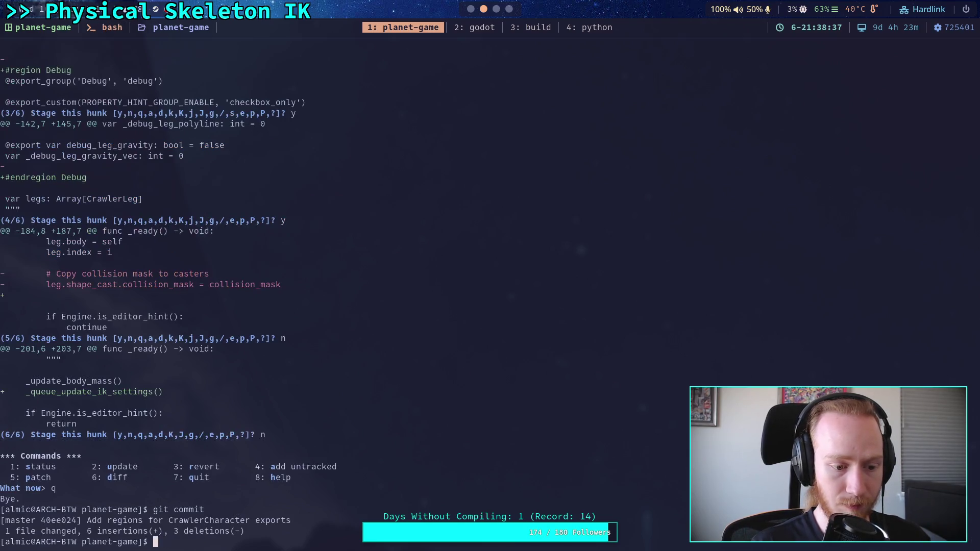
Step: Page through the remaining diff, covering CrawlerLayout.gd, CrawlerLegSetting.gd and front_leg_setting.tres
text(git diff)
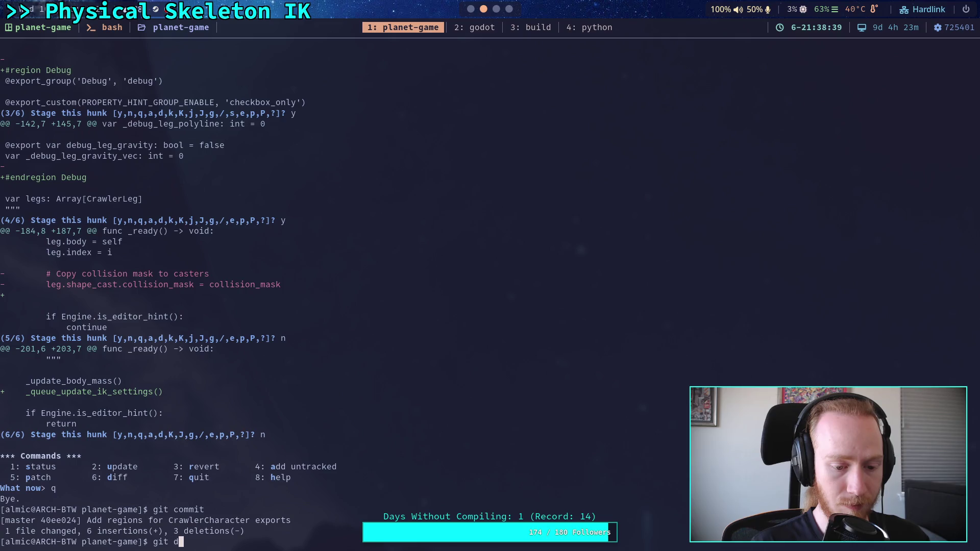
key(Return)
key(j)
key(j)
key(j)
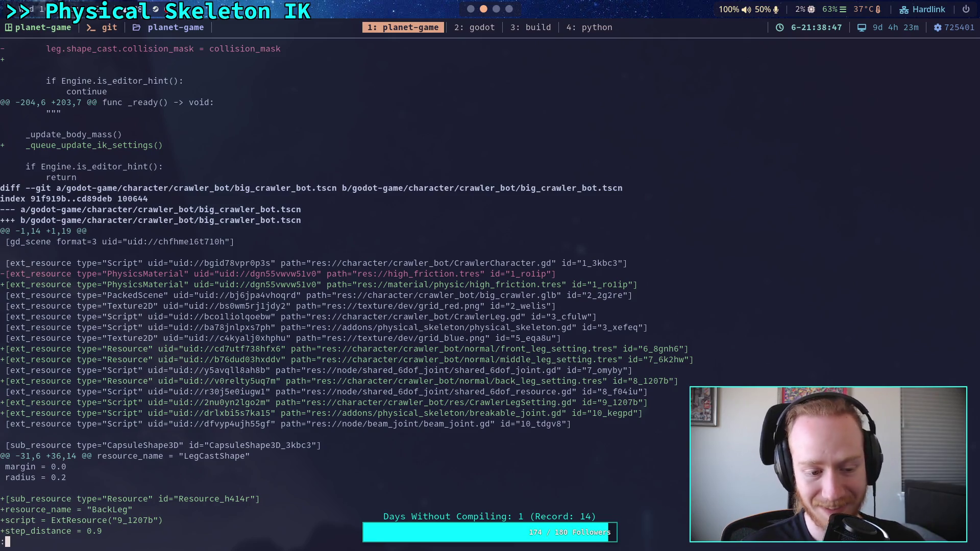
key(space)
key(space)
key(space)
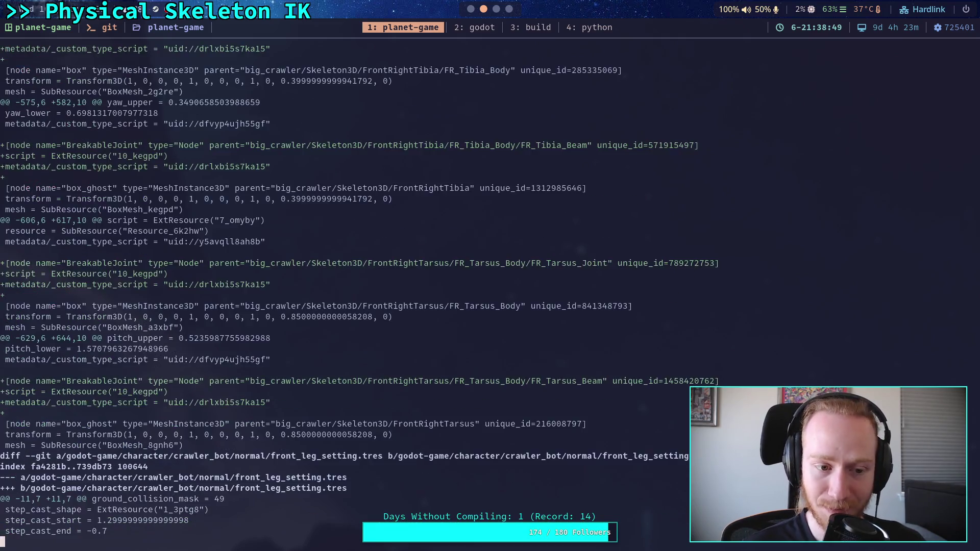
key(space)
key(b)
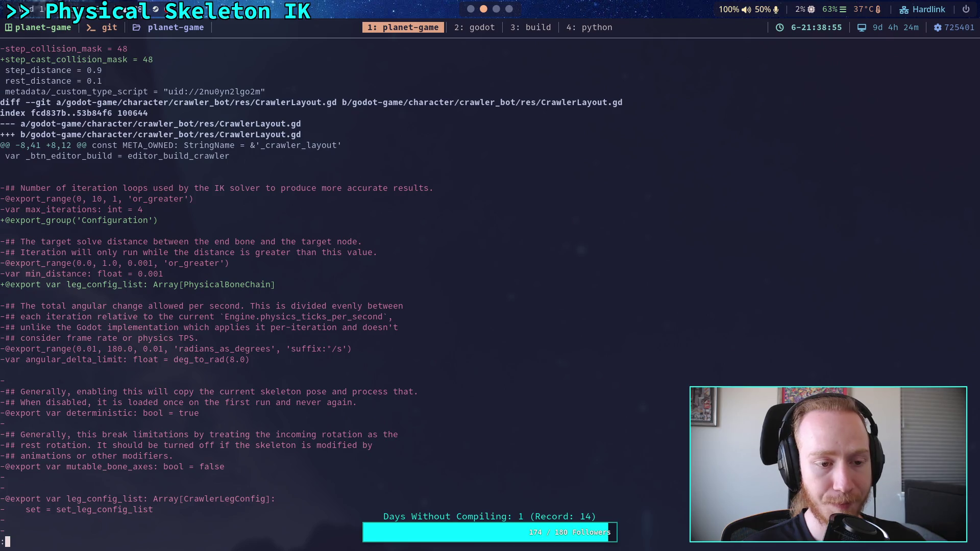
key(space)
key(space)
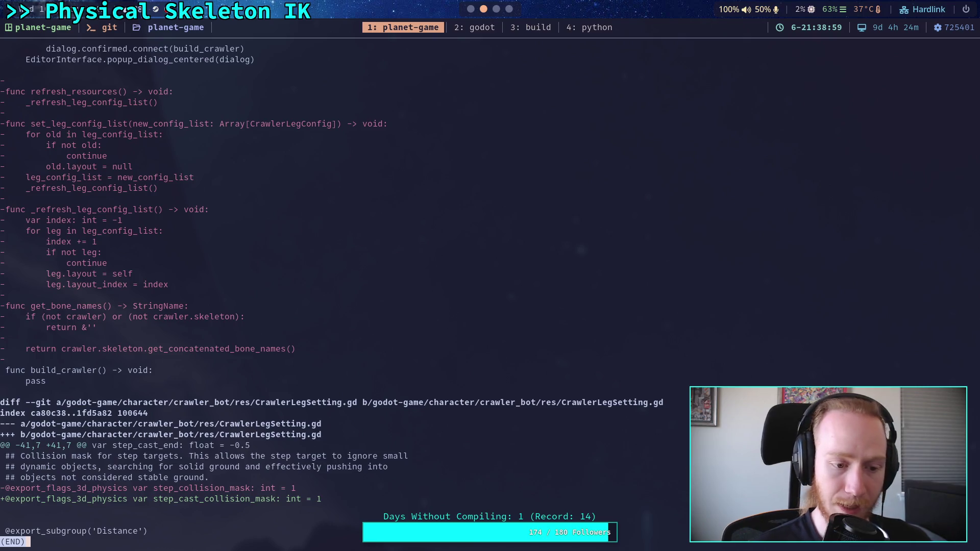
key(b)
key(b)
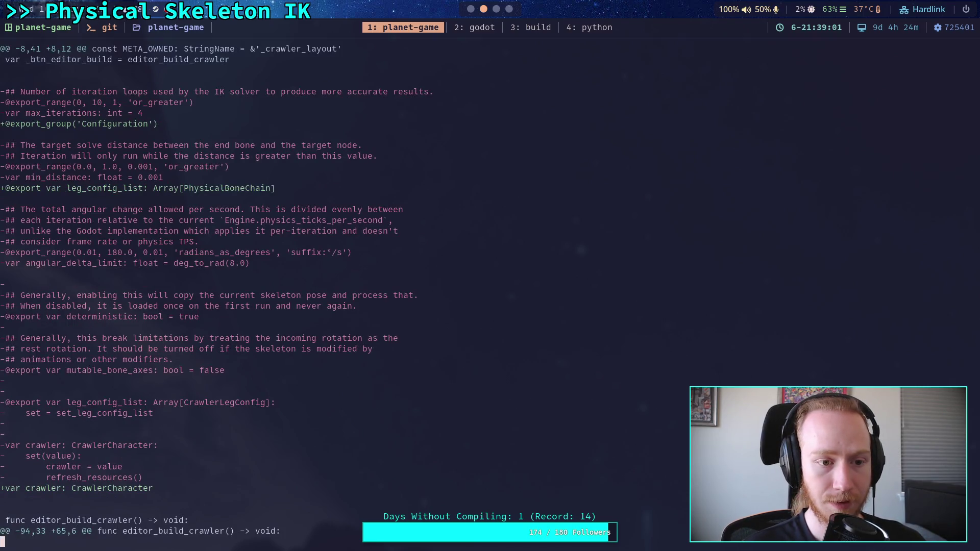
Step: Stage normal/front_leg_setting.tres and check which files are staged
text(qgit add godot-game/character/crawler_bot/normal/)
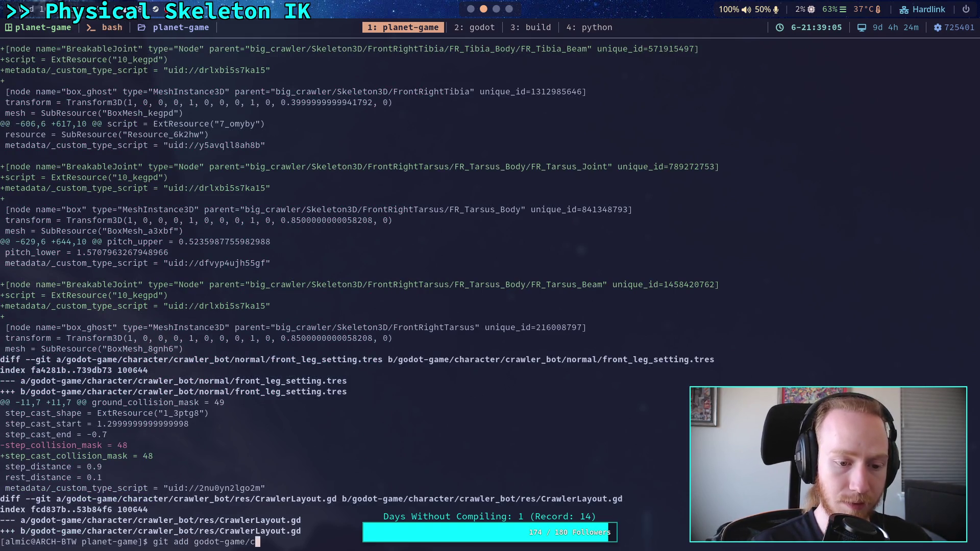
text(f)
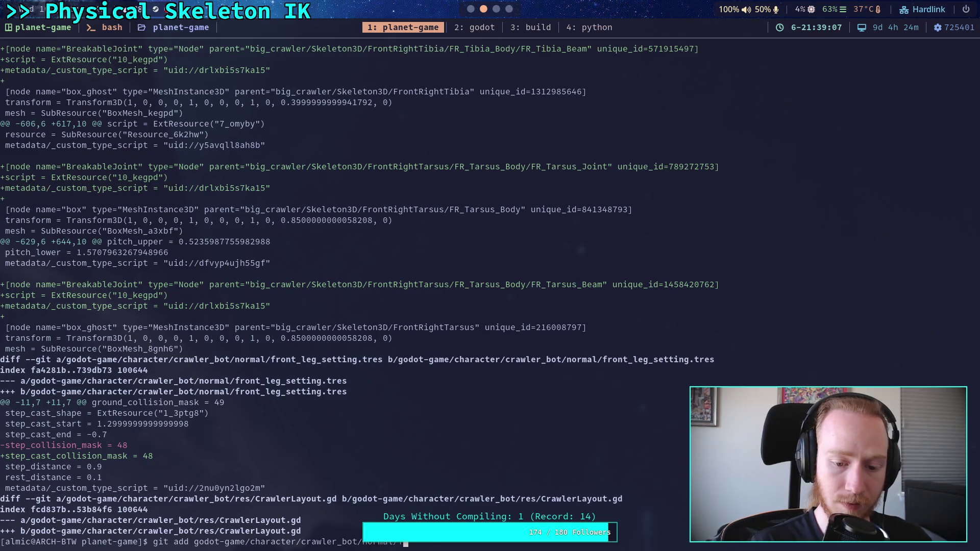
text(ront_leg_se)
key(BackSpace)
key(BackSpace)
key(BackSpace)
key(Tab)
key(Tab)
key(Tab)
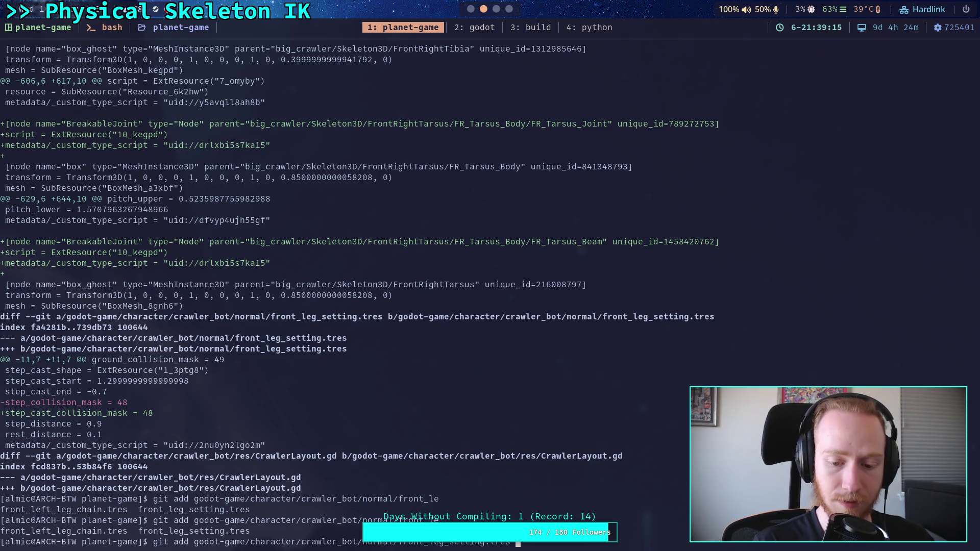
key(ctrl+c)
text(git )
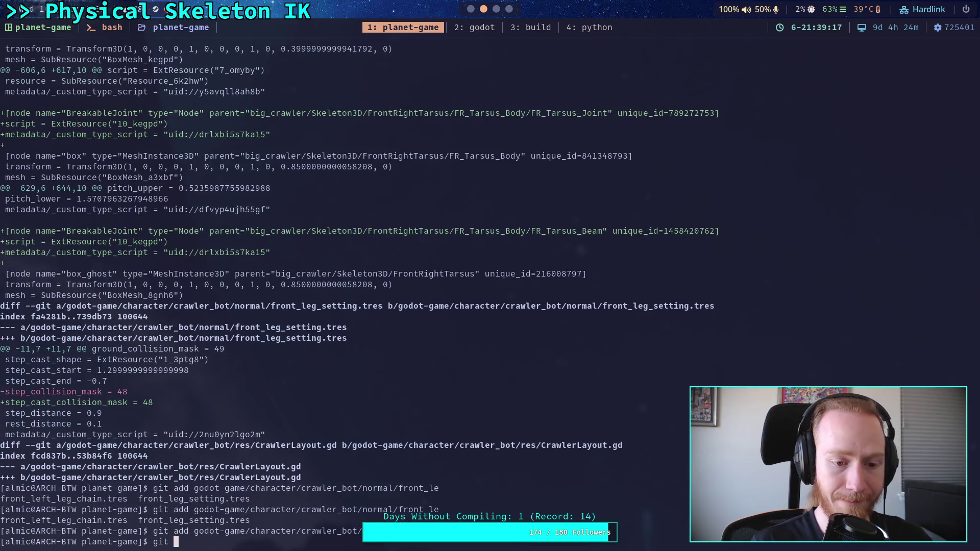
text(status)
key(Return)
Step: Stage res/CrawlerLegSetting.gd and review the staged changes with git diff --staged
text(git add )
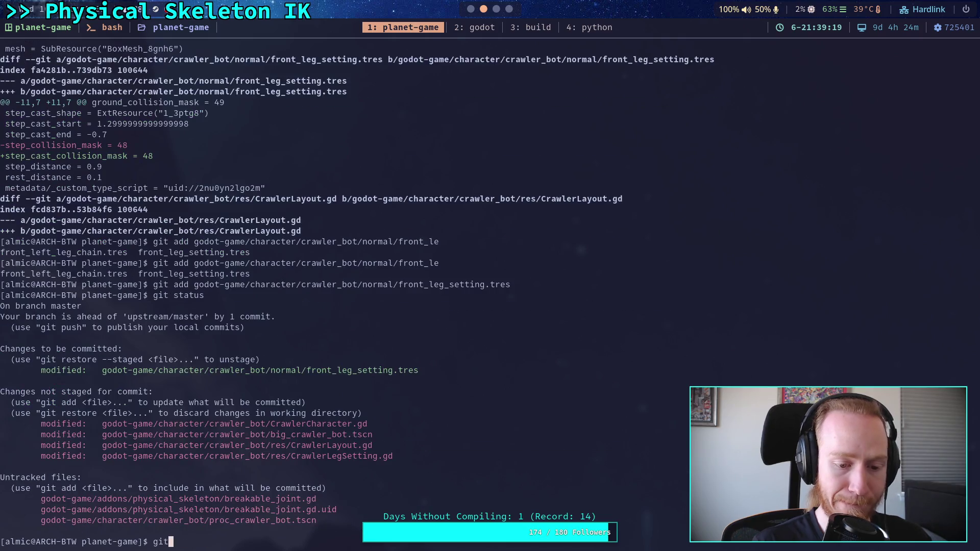
text(godot-game/character/)
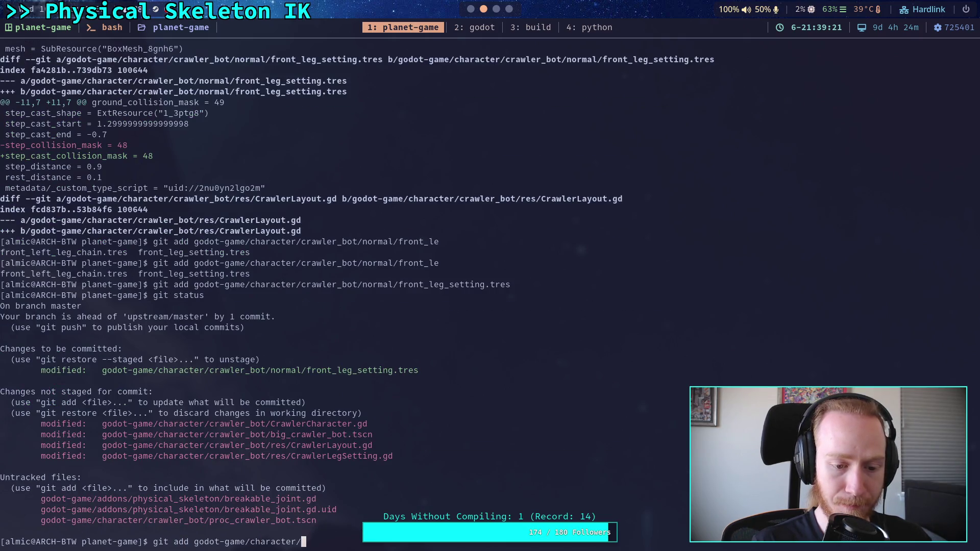
text(crawler_bot/res/C)
key(Tab)
text(Le)
key(Tab)
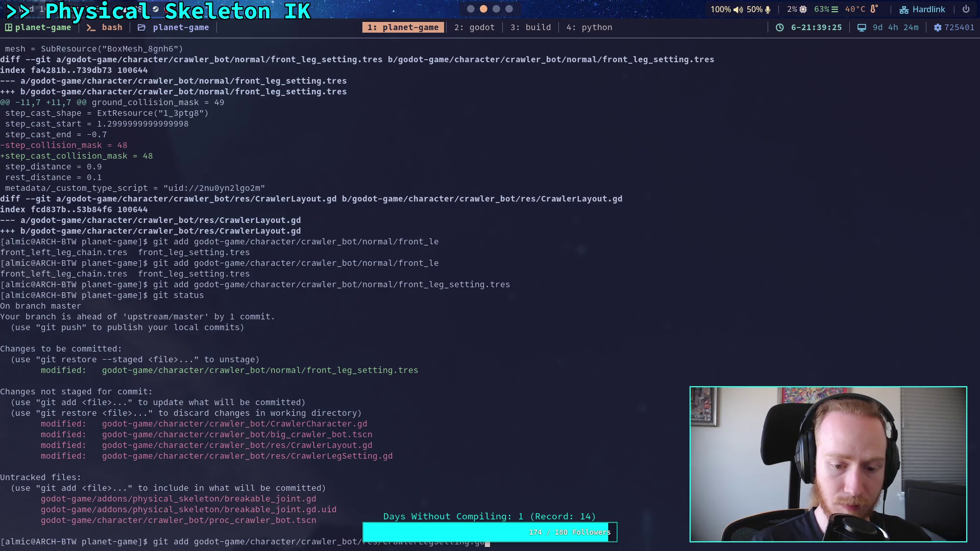
key(Return)
text(git diff --staged)
key(Return)
Step: Commit the staged changes with a message about renaming to step_cast_collision_mask
text(git commit)
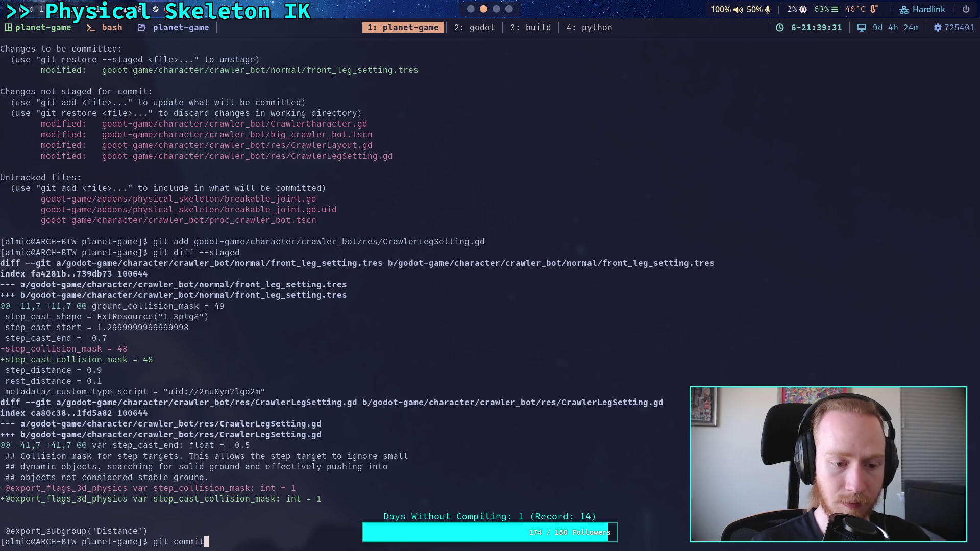
key(Return)
text(iRenom)
key(BackSpace)
key(BackSpace)
text(ame step_cast)
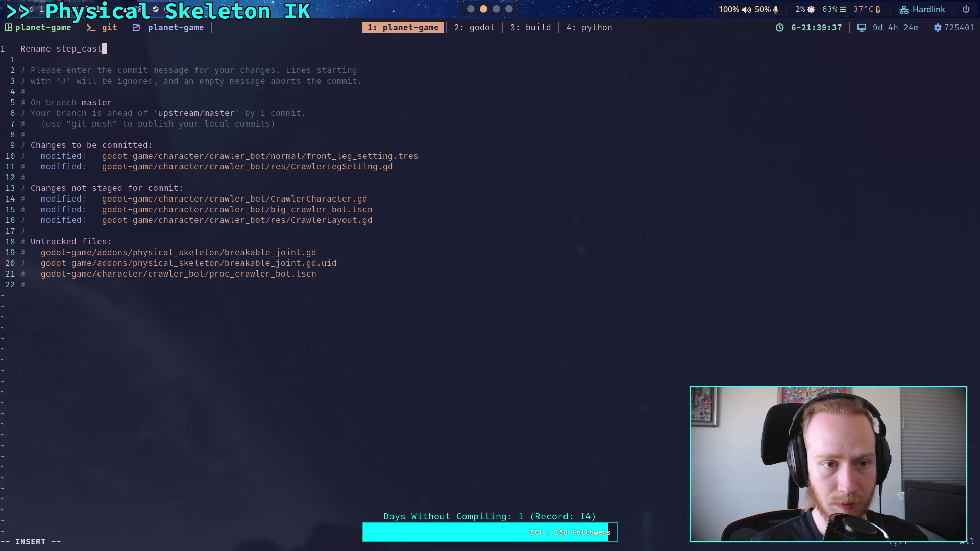
key(BackSpace)
key(BackSpace)
key(BackSpace)
text(l)
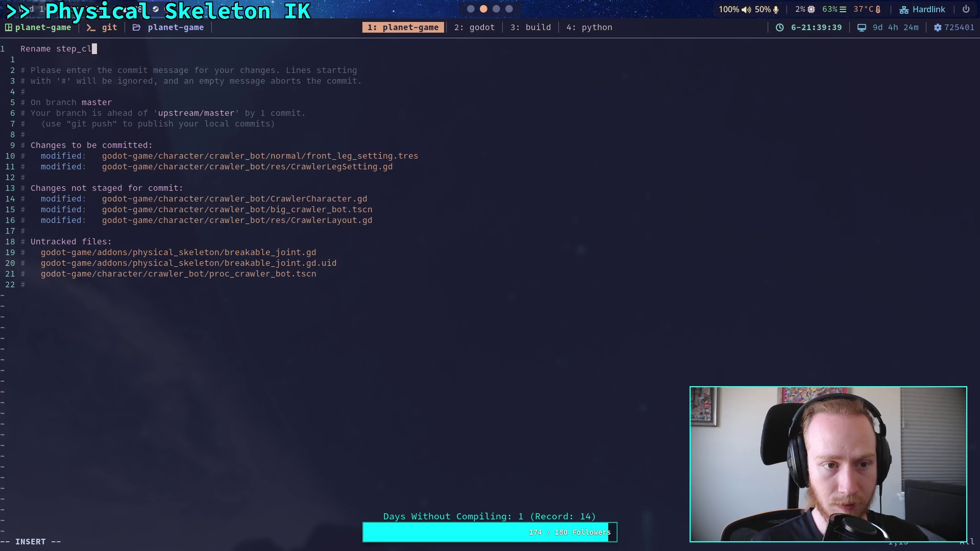
text(ollision_mask to step_cast_collision_mask)
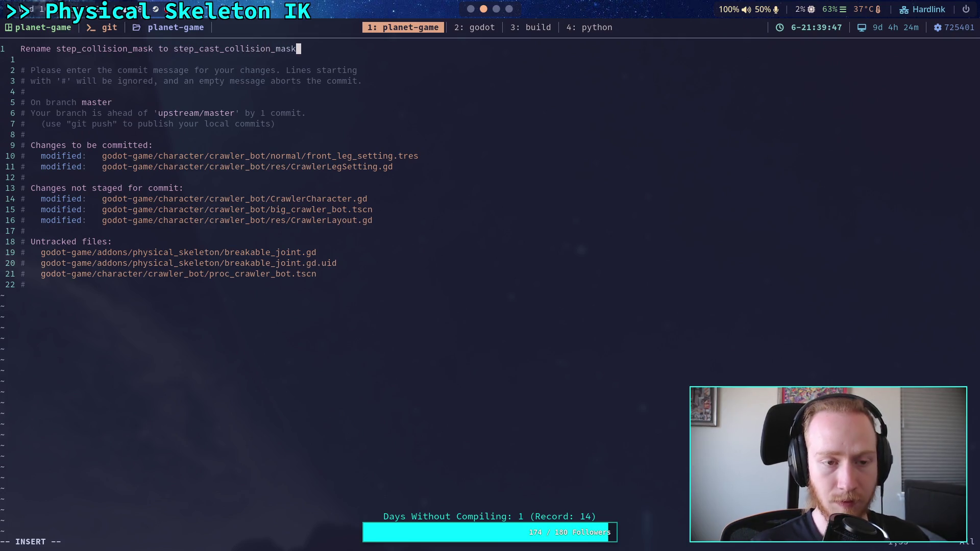
key(Left)
key(Left)
key(Left)
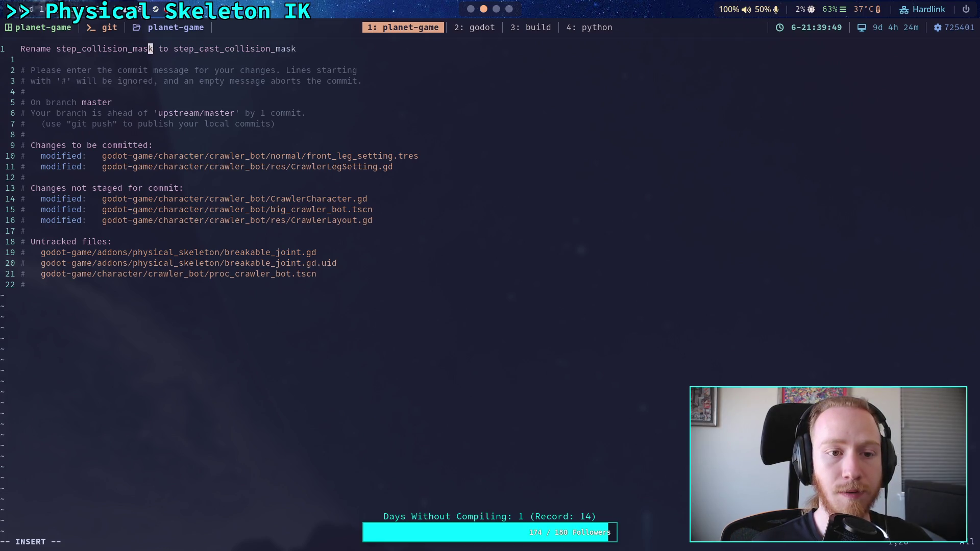
key(Escape)
text(:wq)
key(Return)
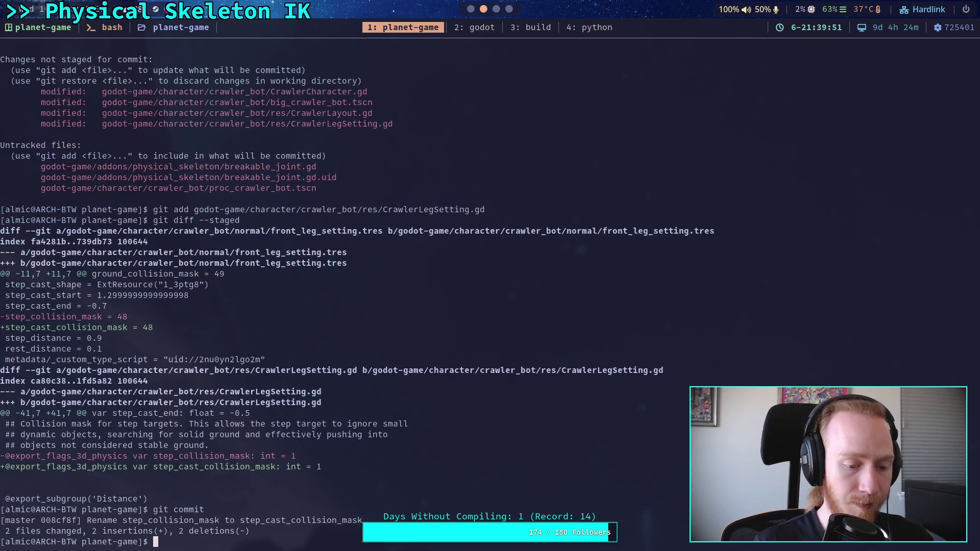
Step: Check git status and page through the remaining unstaged diff
text(git )
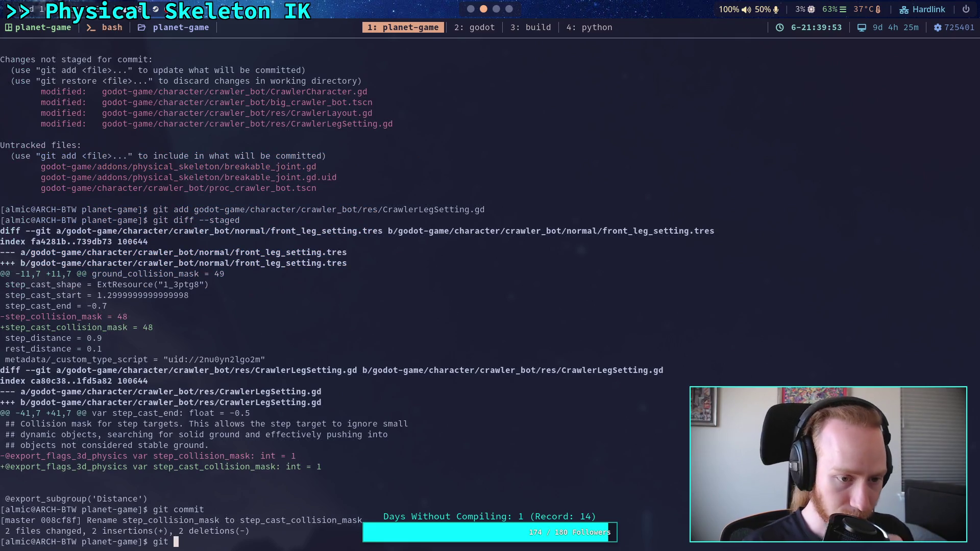
text(status)
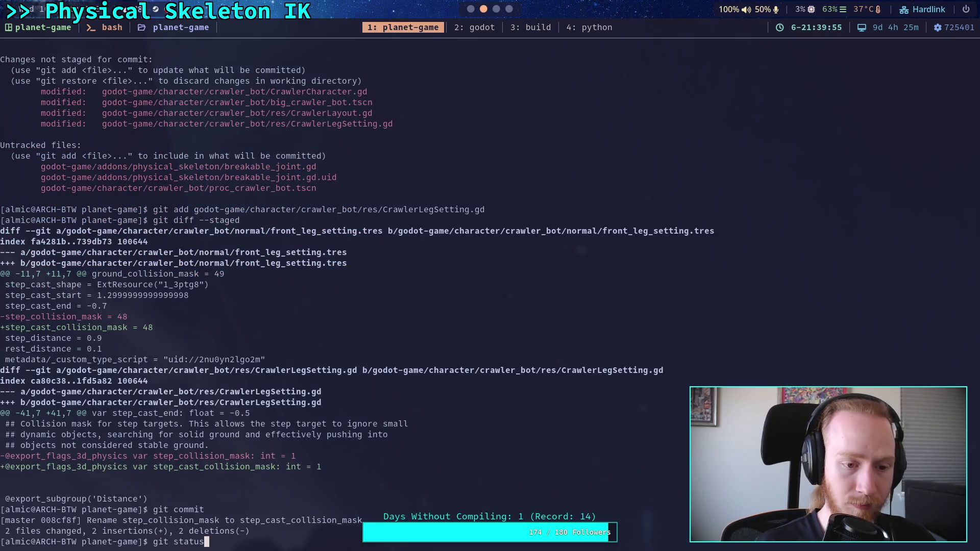
key(Return)
text(git diff)
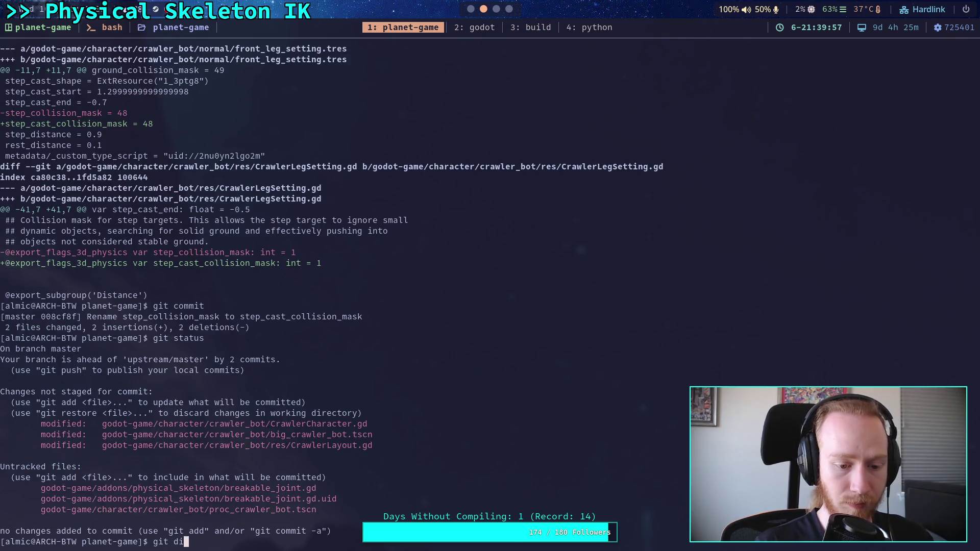
key(Return)
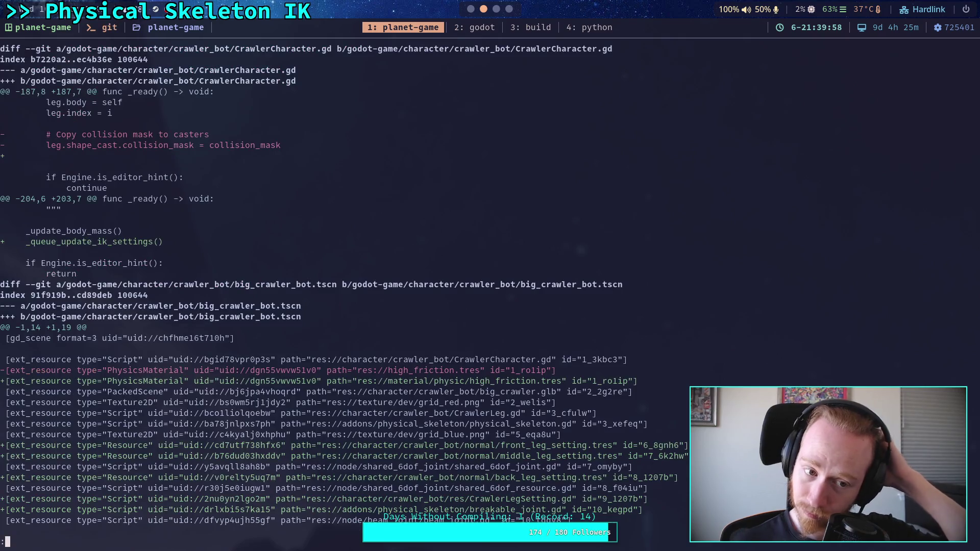
key(space)
key(space)
key(space)
key(space)
key(q)
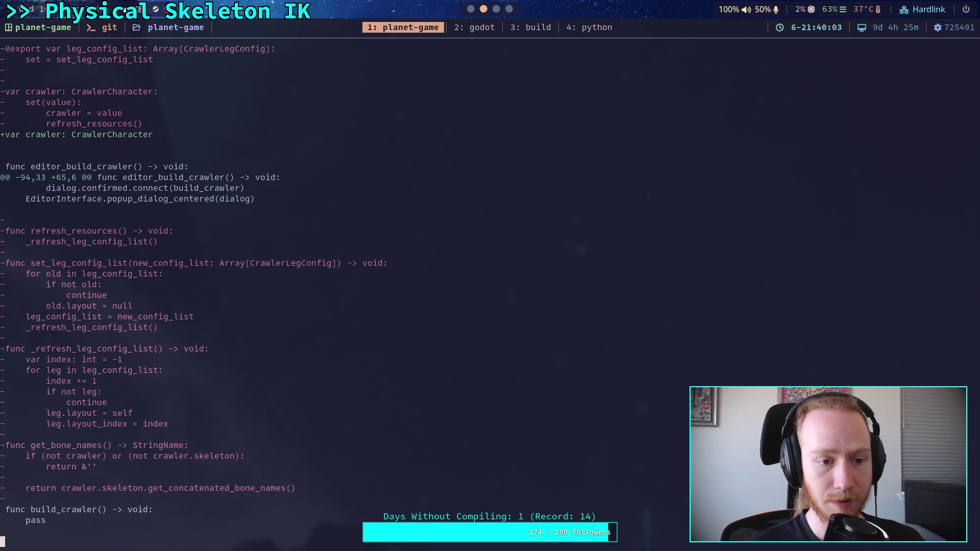
Step: Re-check git status and push the two new commits to origin master
text(git )
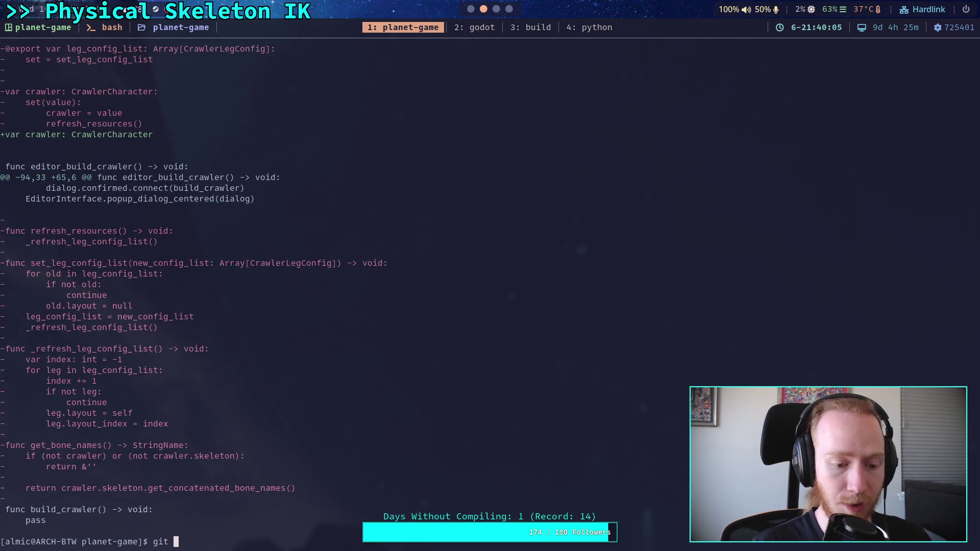
text(status)
key(Return)
text(git push)
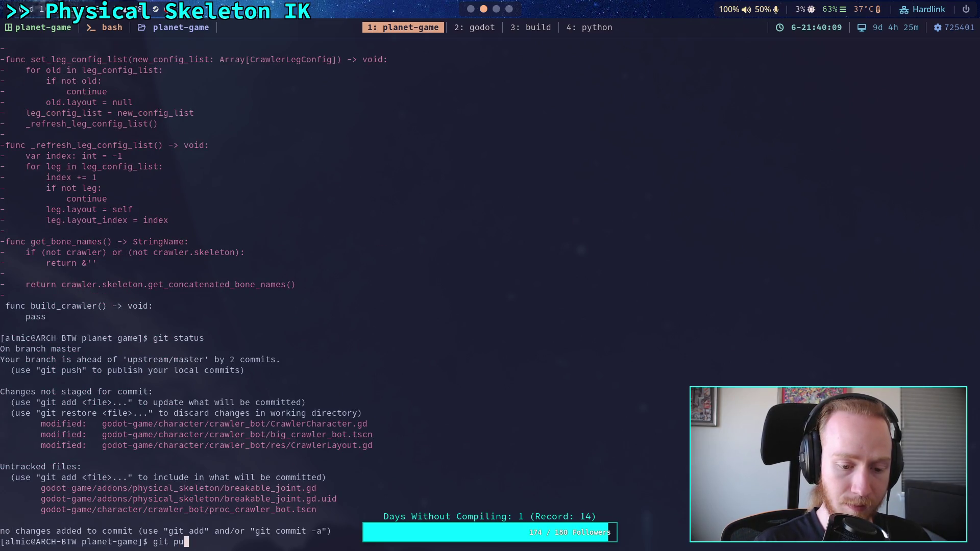
key(Return)
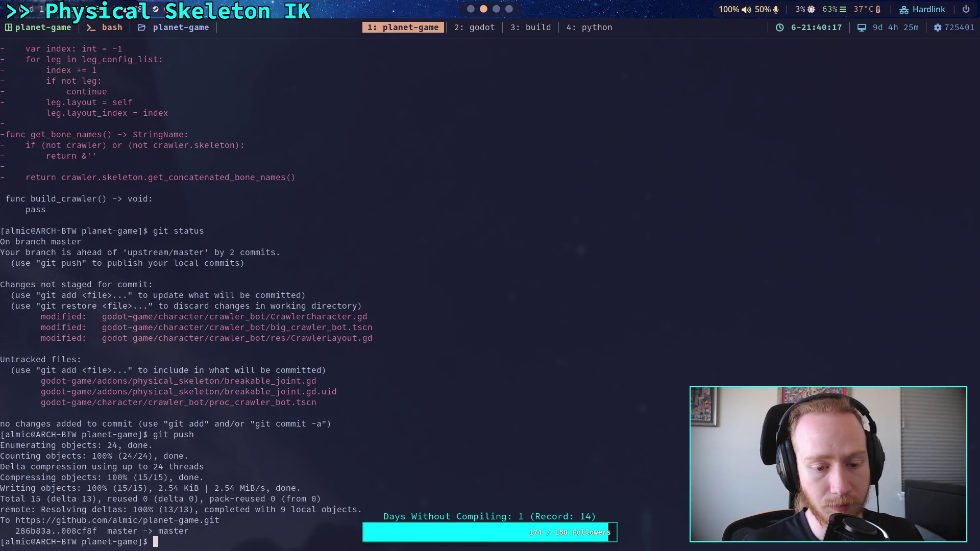
click(470, 9)
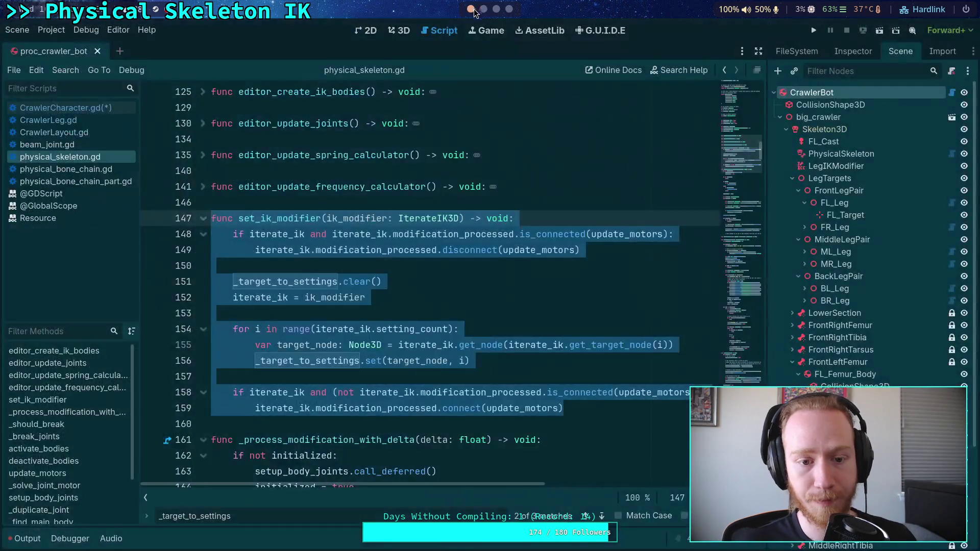
Step: Open CrawlerCharacter.gd at line 259 and highlight physical_skeleton's uses around the set_ik_modifier(leg_ik) call
click(416, 266)
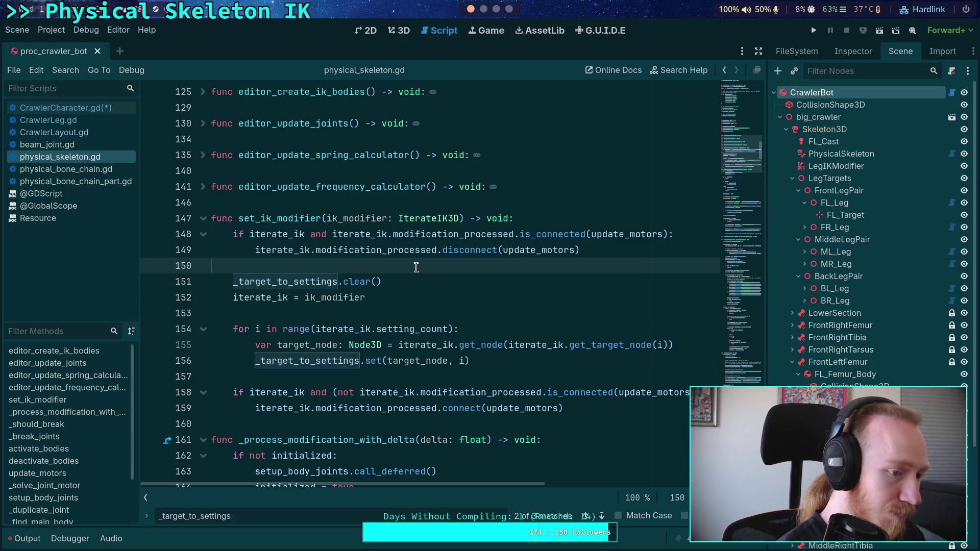
click(92, 110)
scroll(383, 303, up, 10)
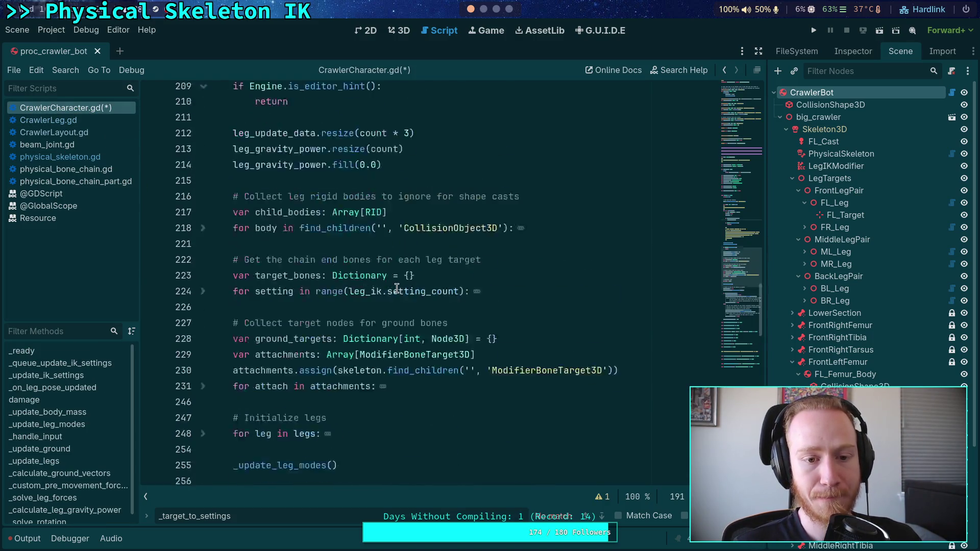
scroll(383, 302, down, 2)
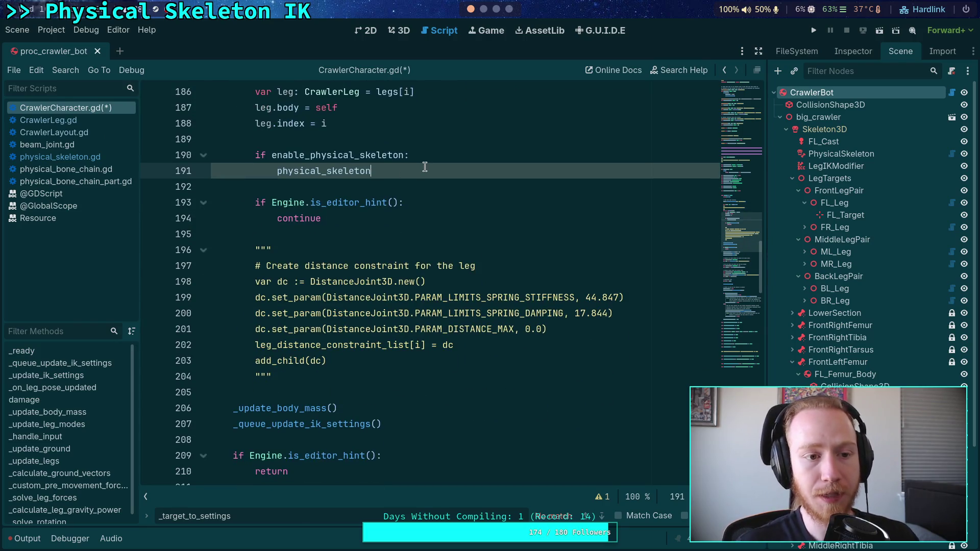
scroll(425, 167, up, 2)
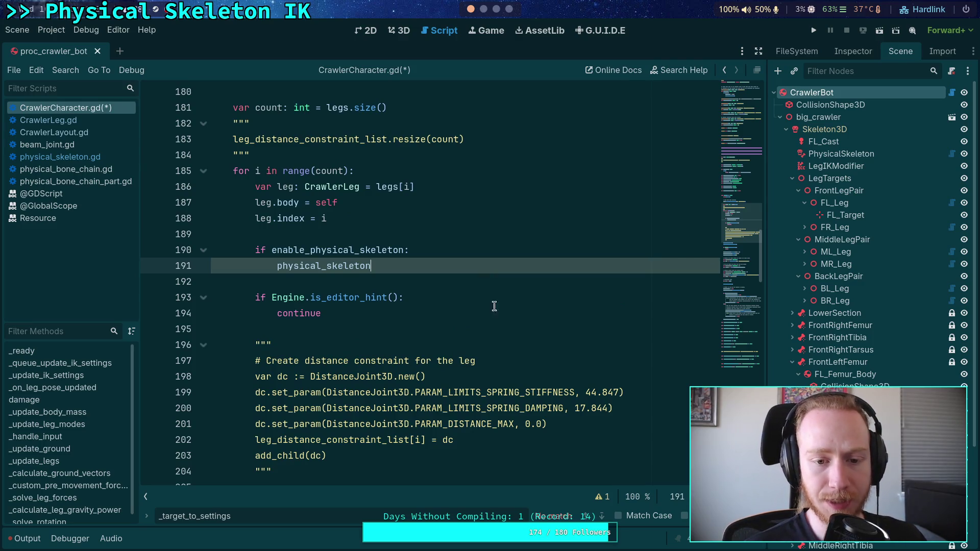
scroll(500, 322, down, 10)
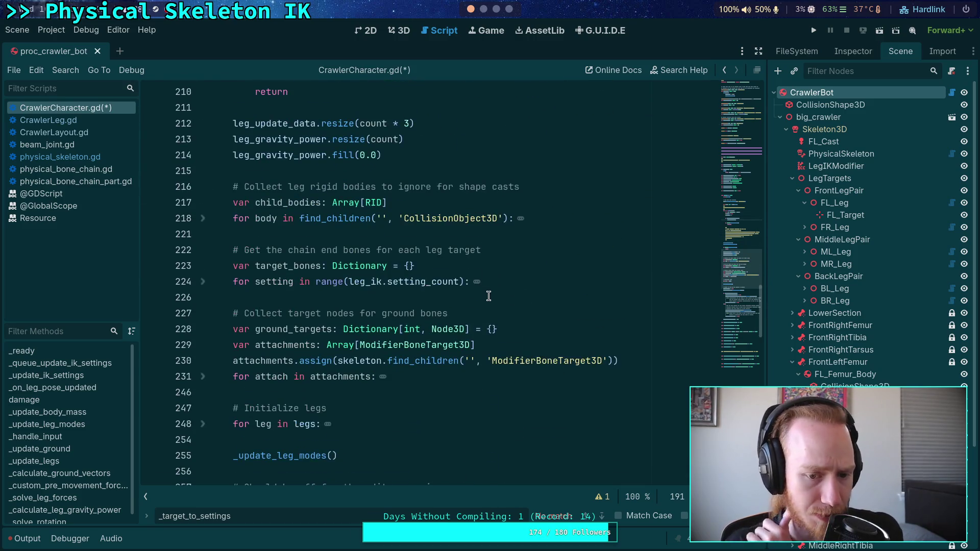
scroll(489, 296, down, 7)
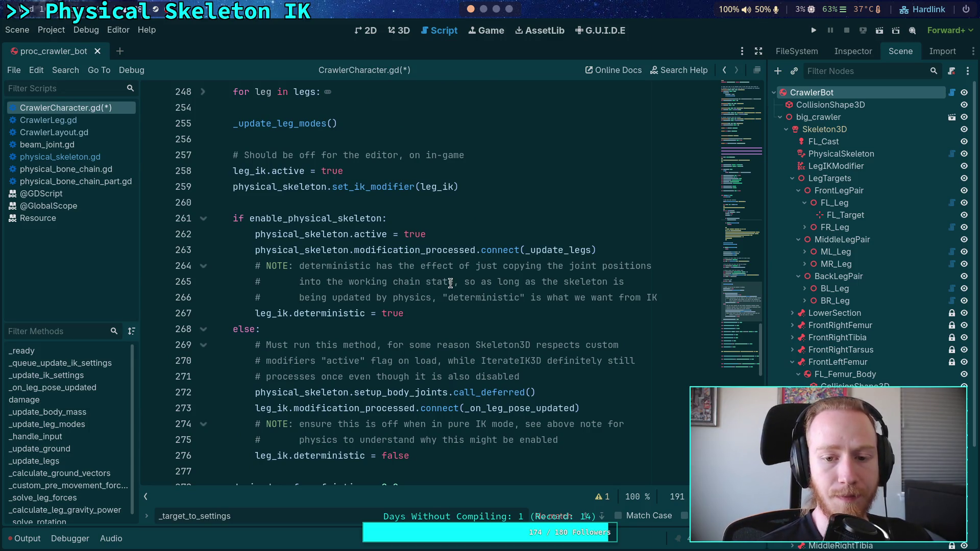
double_click(320, 188)
scroll(429, 285, up, 2)
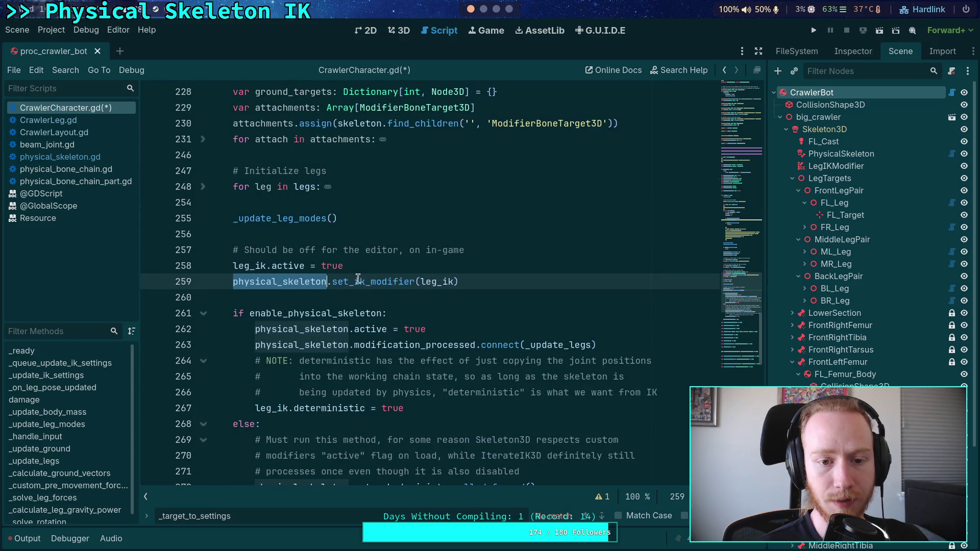
mouse_move(276, 223)
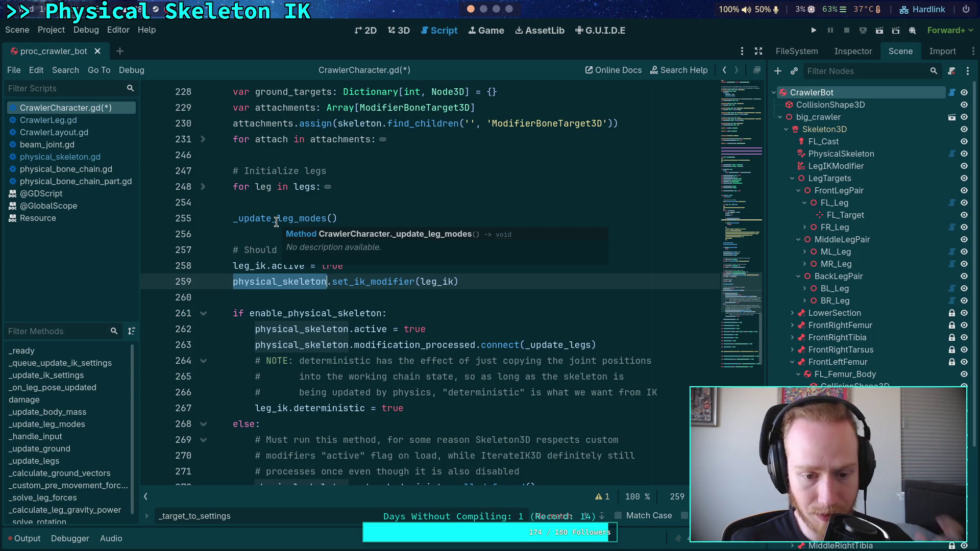
scroll(403, 347, down, 9)
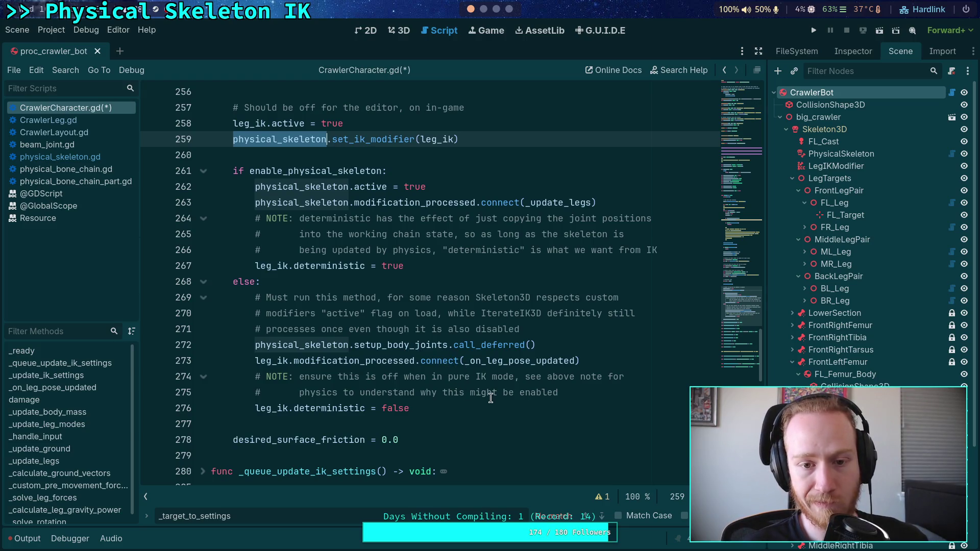
scroll(475, 396, up, 1)
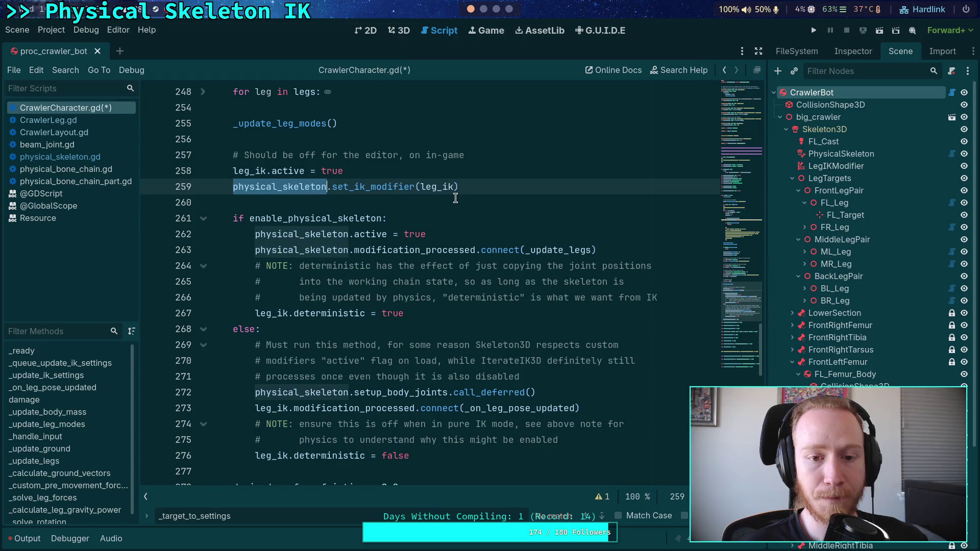
mouse_move(487, 352)
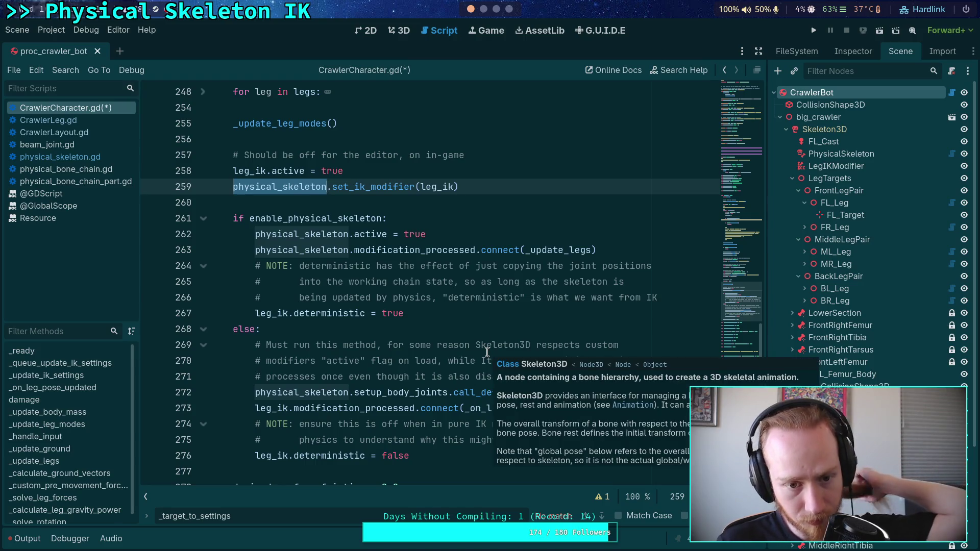
Step: Delete the set_ik_modifier function, lines 147–159, from physical_skeleton.gd
click(95, 158)
click(592, 409)
mouse_move(592, 408)
mouse_down()
mouse_move(460, 344)
mouse_move(306, 249)
mouse_move(210, 218)
mouse_up()
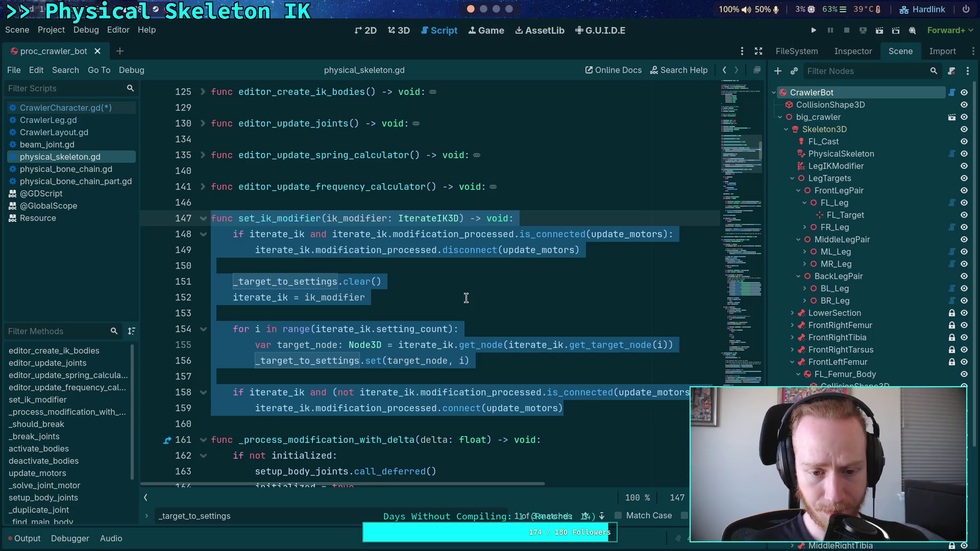
key(Delete)
key(Delete)
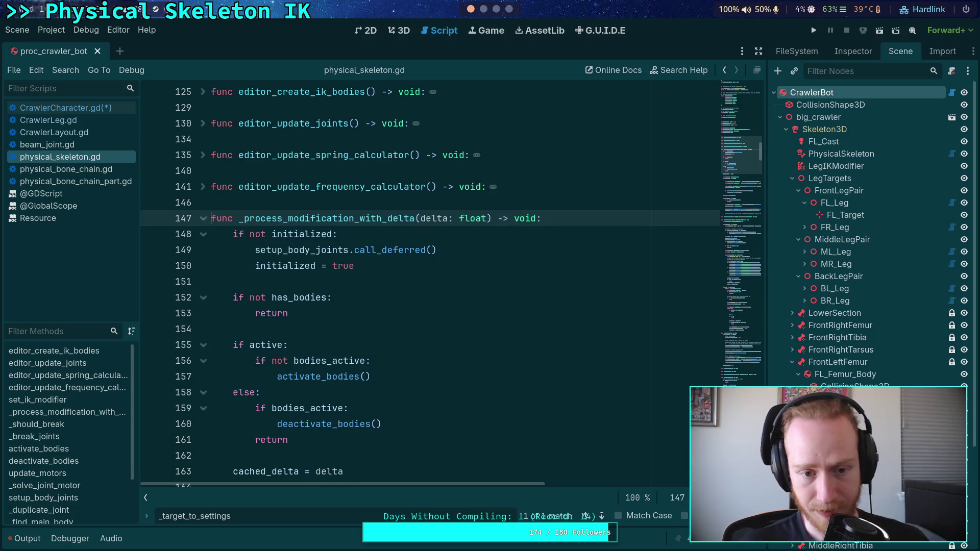
Step: Remove the iterate_ik and _target_to_settings variable declarations
scroll(470, 291, down, 1)
scroll(470, 291, up, 12)
scroll(454, 296, down, 3)
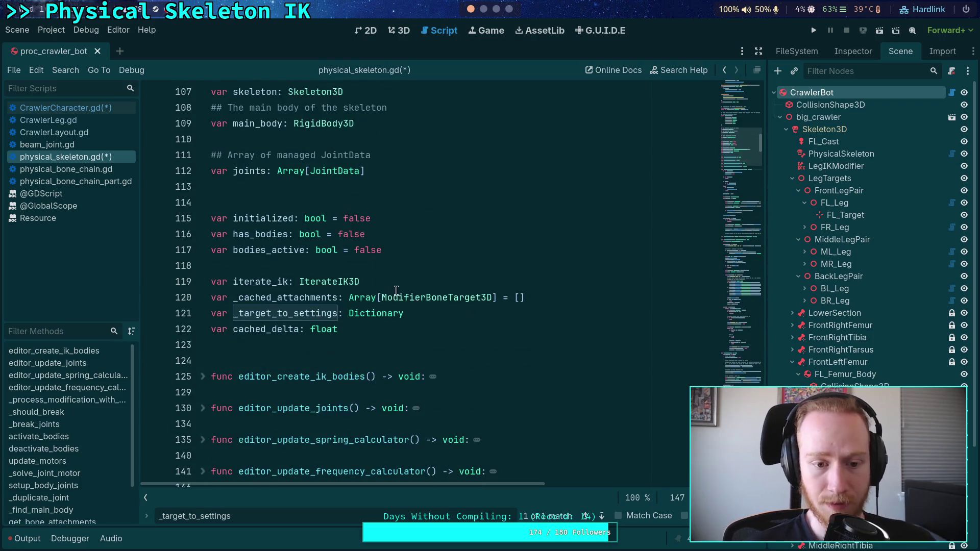
drag(404, 285, 406, 271)
key(Delete)
click(517, 294)
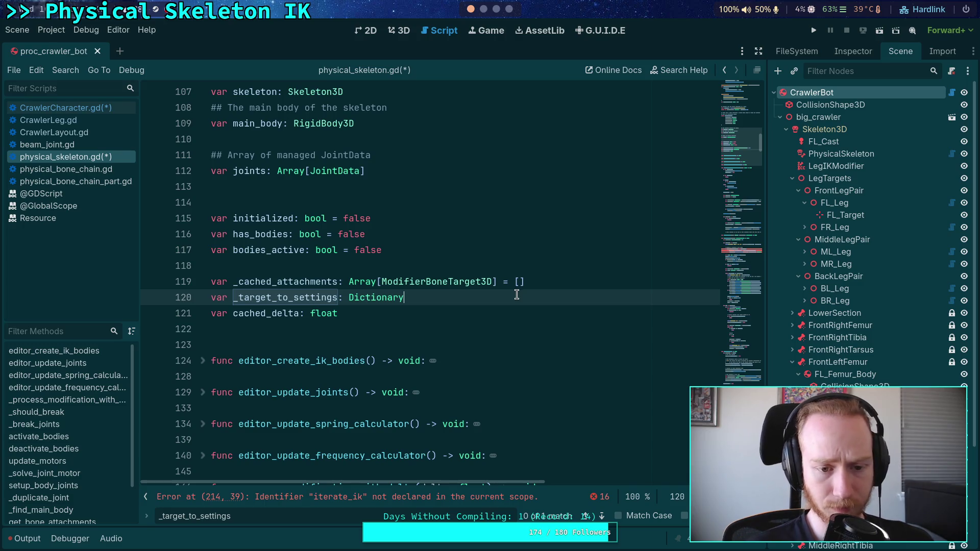
click(529, 287)
key(shift+Down)
key(Delete)
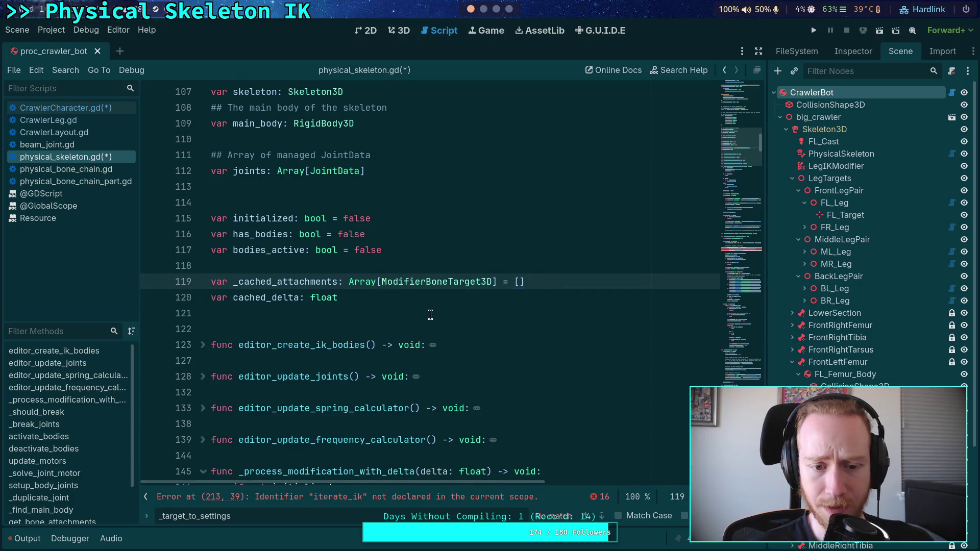
Step: Find the undeclared iterate_ik error in _break_joints and save the scripts
click(431, 316)
scroll(451, 309, up, 7)
scroll(458, 301, up, 9)
scroll(480, 291, down, 18)
scroll(502, 277, down, 18)
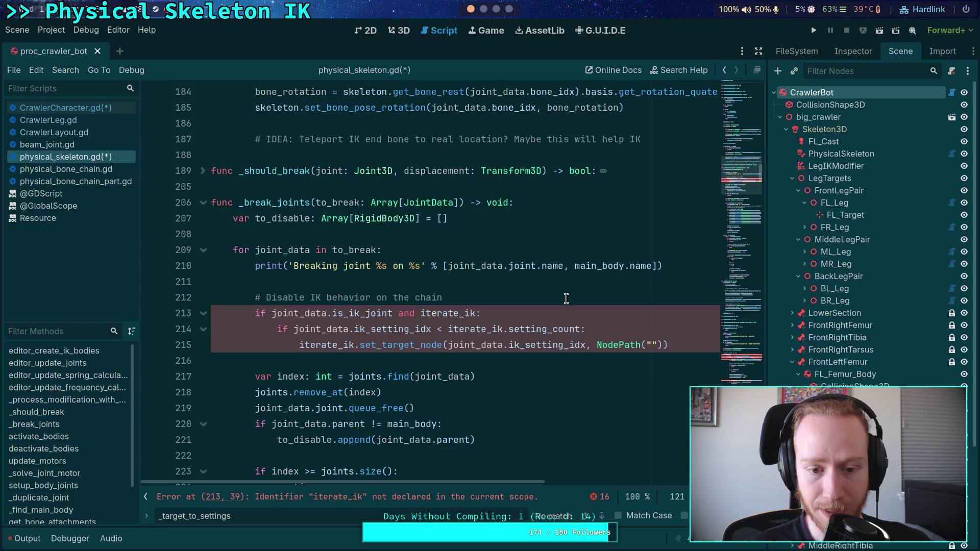
click(571, 297)
key(ctrl+s)
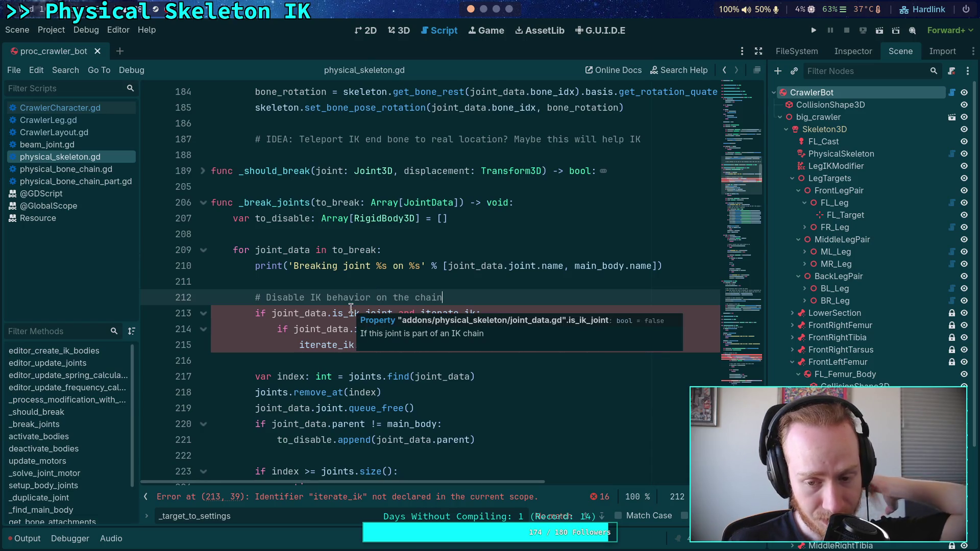
Step: Remove the physical_skeleton.set_ik_modifier(leg_ik) call from CrawlerCharacter.gd
click(70, 113)
scroll(349, 345, up, 3)
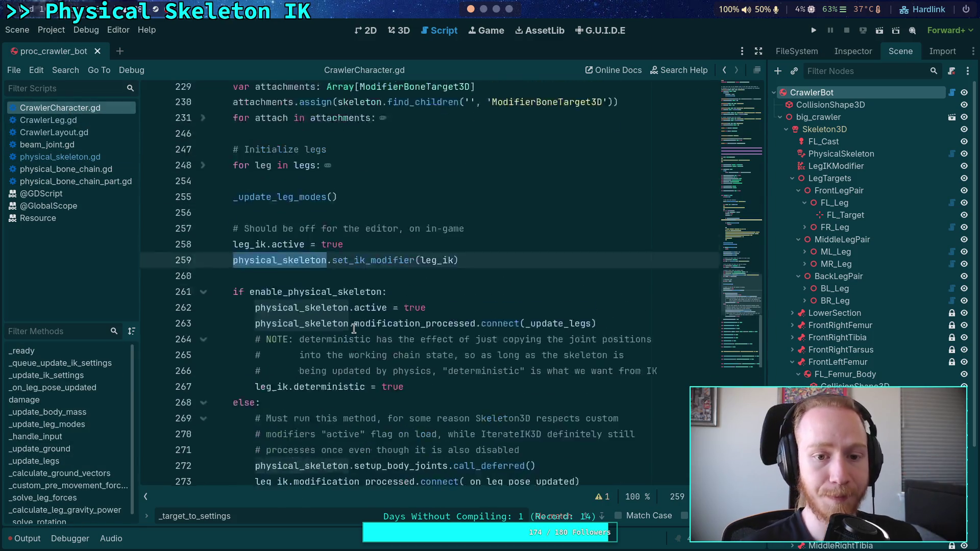
scroll(358, 343, up, 3)
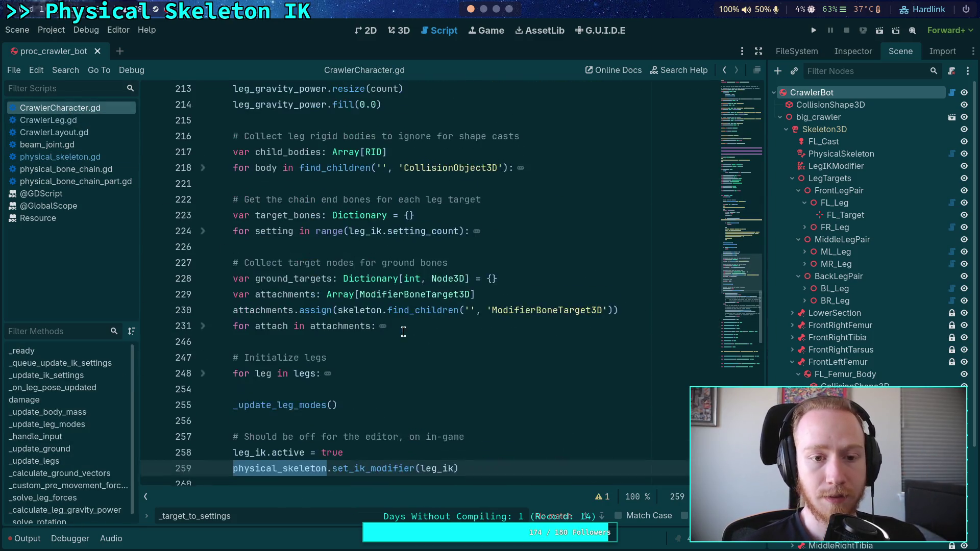
scroll(409, 333, down, 3)
drag(481, 327, 480, 316)
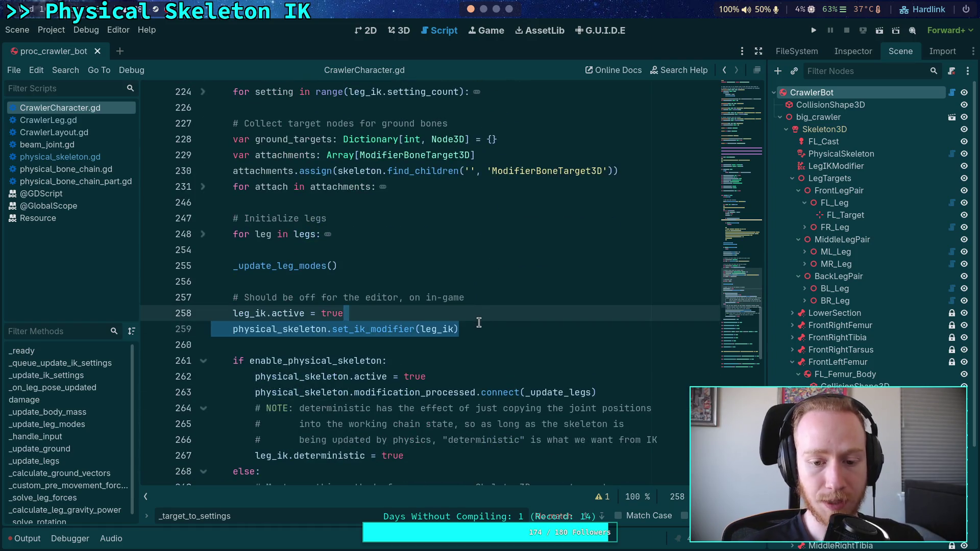
key(BackSpace)
scroll(485, 317, down, 2)
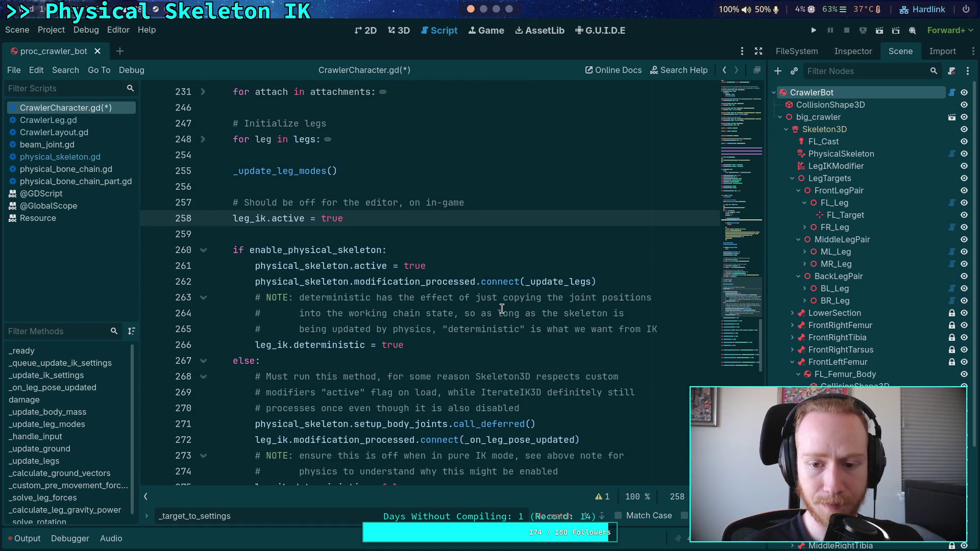
scroll(490, 307, down, 1)
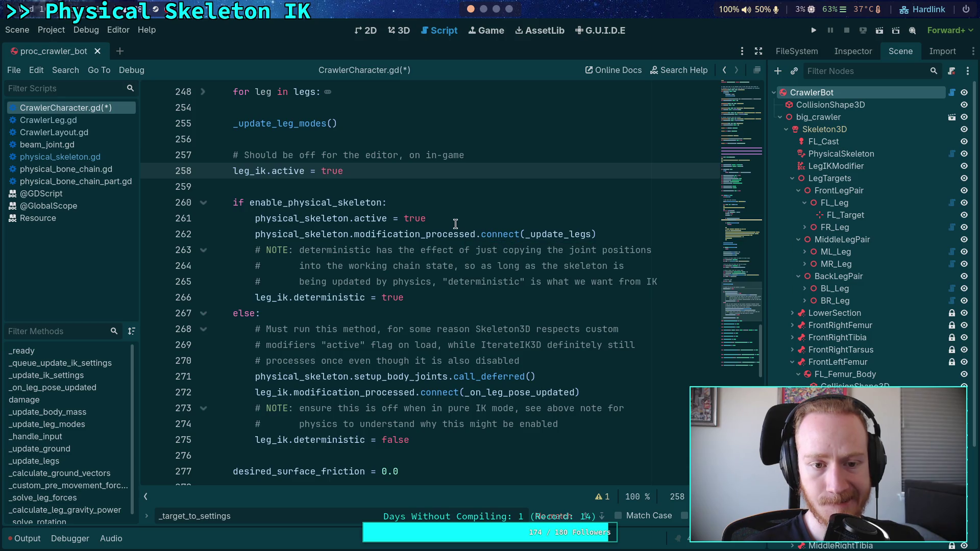
scroll(455, 224, up, 1)
scroll(454, 225, down, 1)
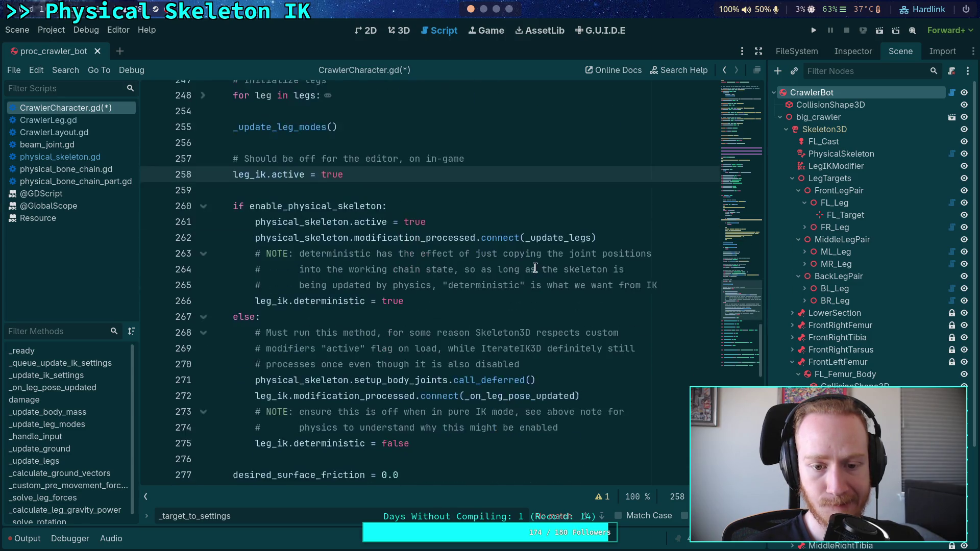
Step: Review the leg setup code around the update_legs connection and leg_ik.deterministic = true
click(627, 234)
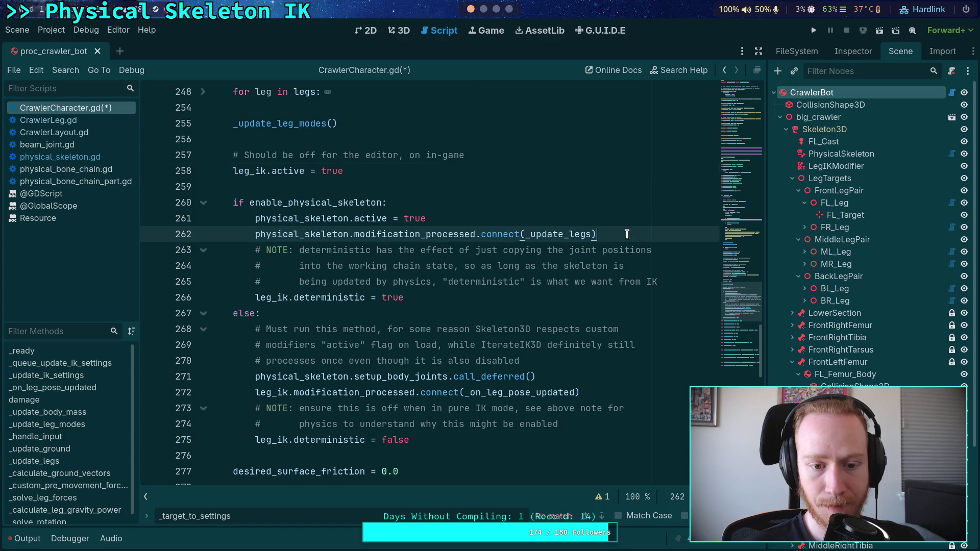
click(424, 297)
scroll(449, 288, up, 20)
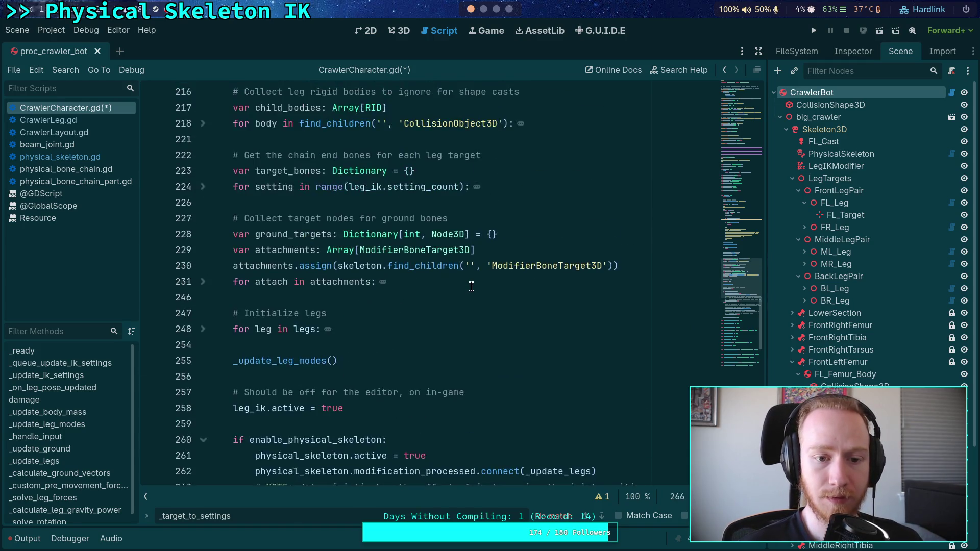
click(471, 283)
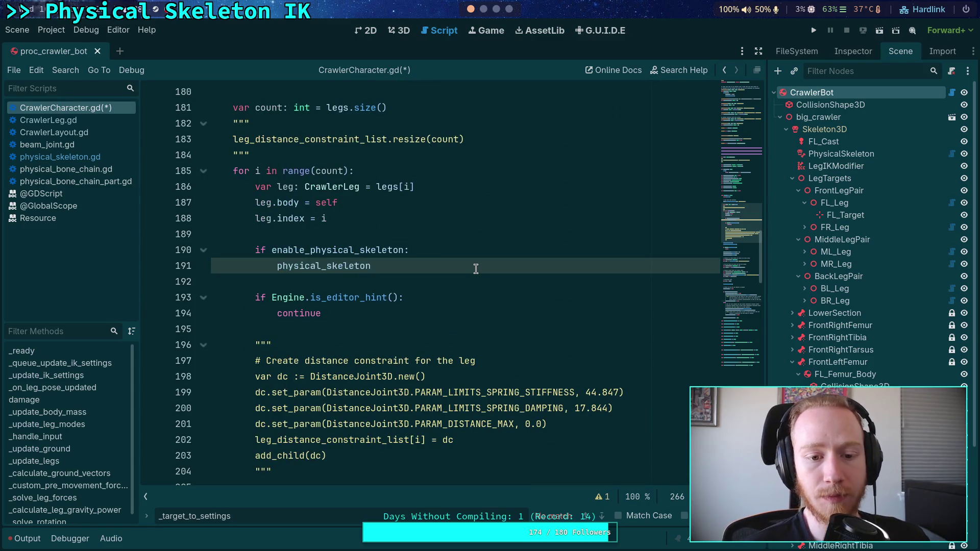
scroll(480, 268, down, 7)
scroll(480, 268, down, 19)
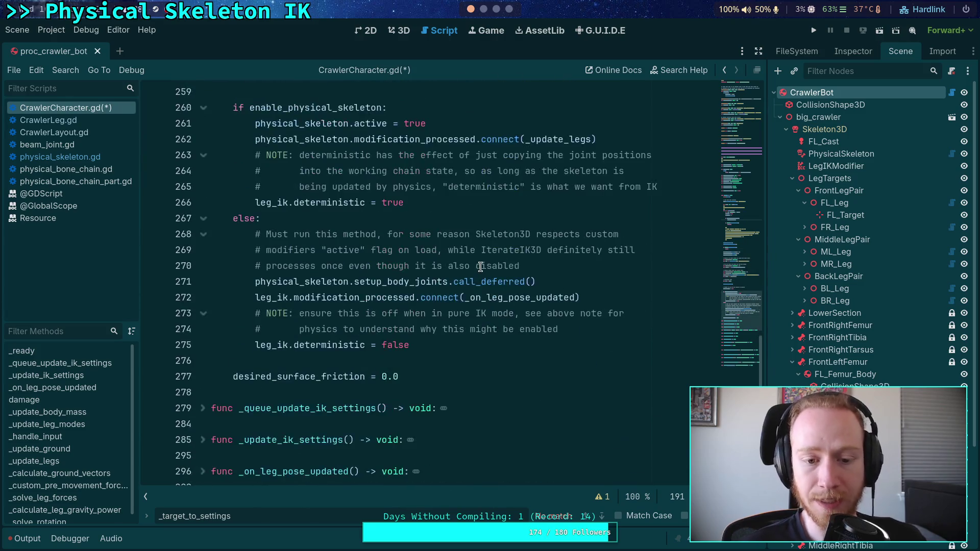
scroll(603, 215, up, 1)
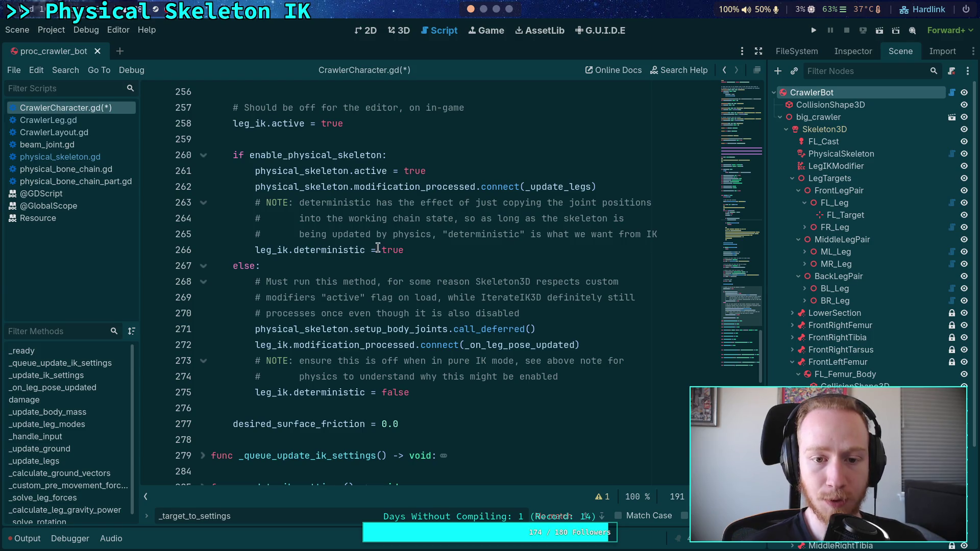
click(530, 250)
Step: Add leg_ik.modification_processed.connect(physical_skeleton.update_motors) after deterministic = true and save
key(Return)
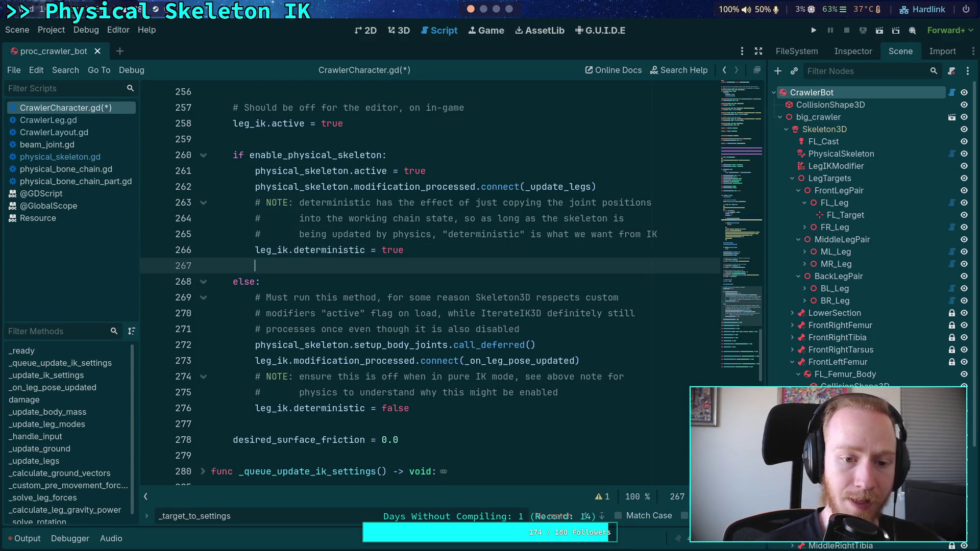
text(leg)
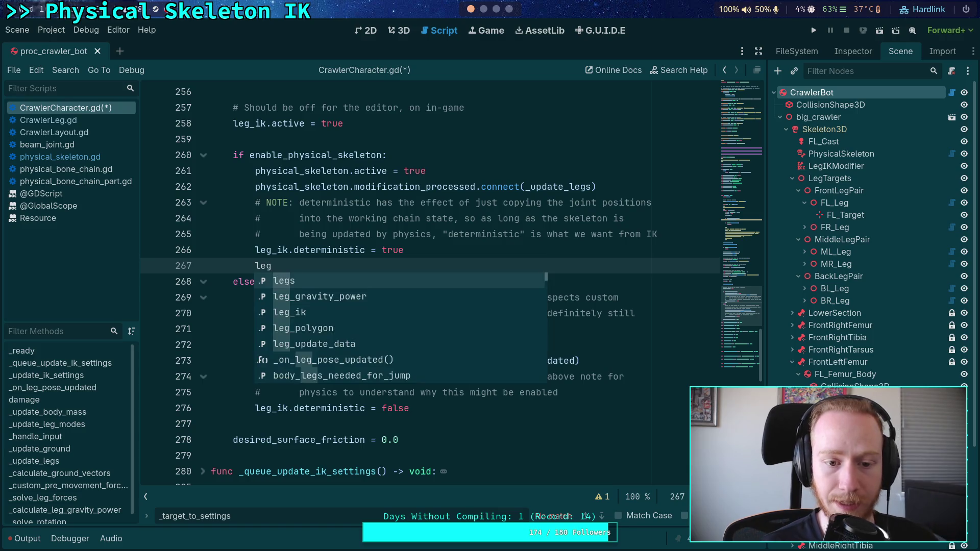
key(Down)
key(Down)
key(Return)
text(mod)
key(Return)
text(.co)
key(Return)
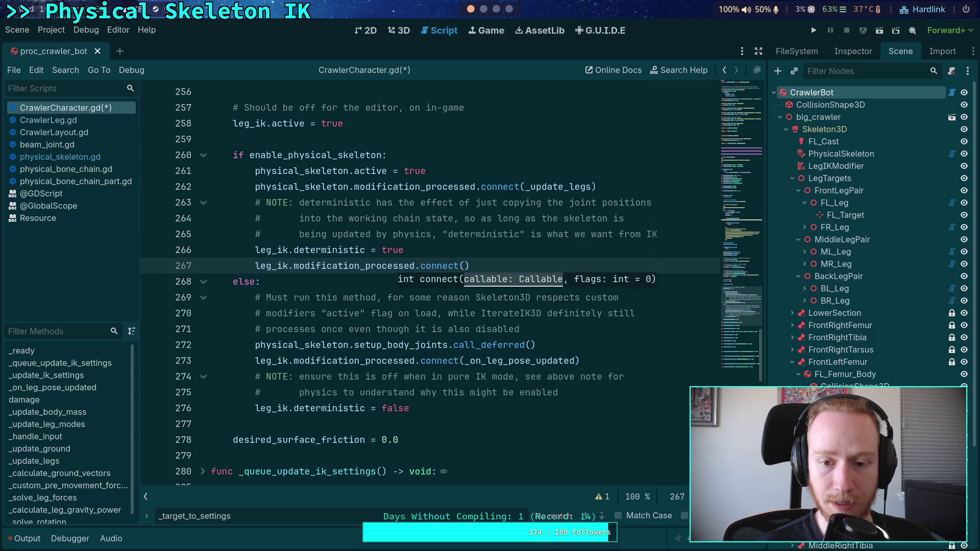
text(physical_skeleton)
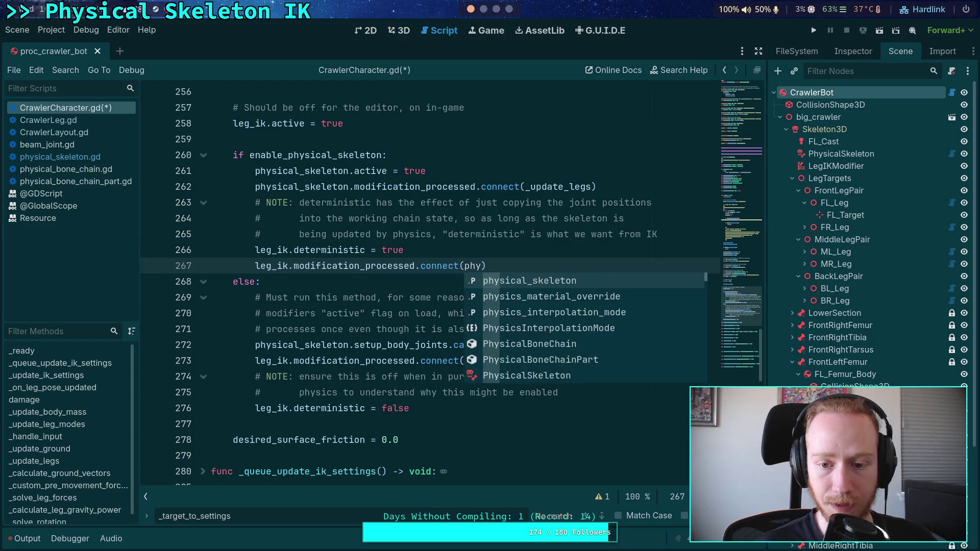
key(Return)
text(.)
text(upd)
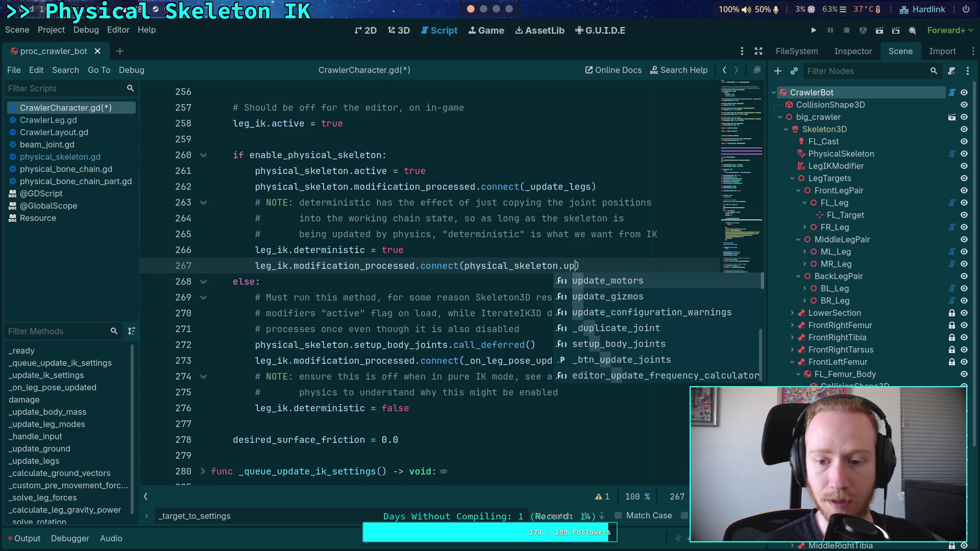
key(Return)
click(531, 280)
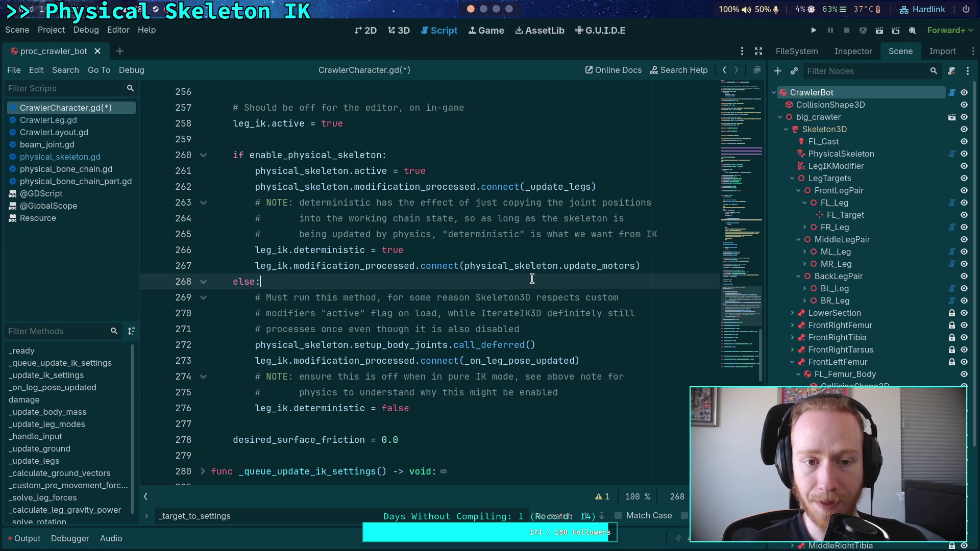
key(ctrl+s)
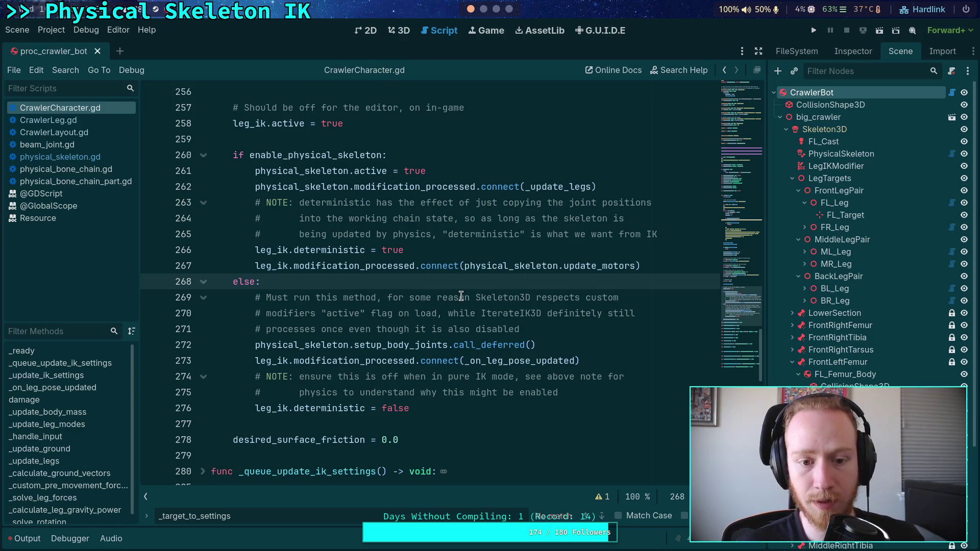
Step: Complete line 191 as physical_skeleton.init_chain() in the leg loop
scroll(459, 299, up, 1)
scroll(446, 304, down, 3)
scroll(445, 304, up, 2)
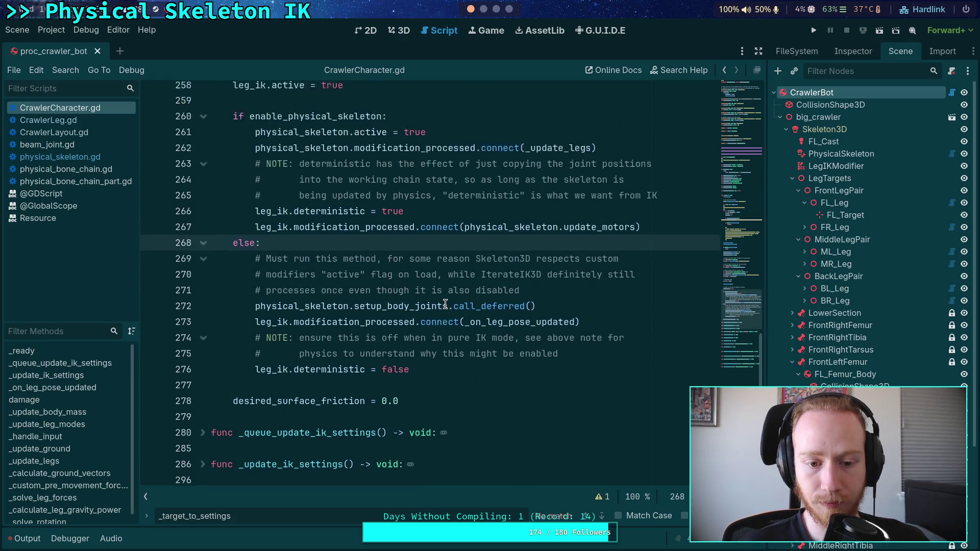
scroll(446, 304, up, 3)
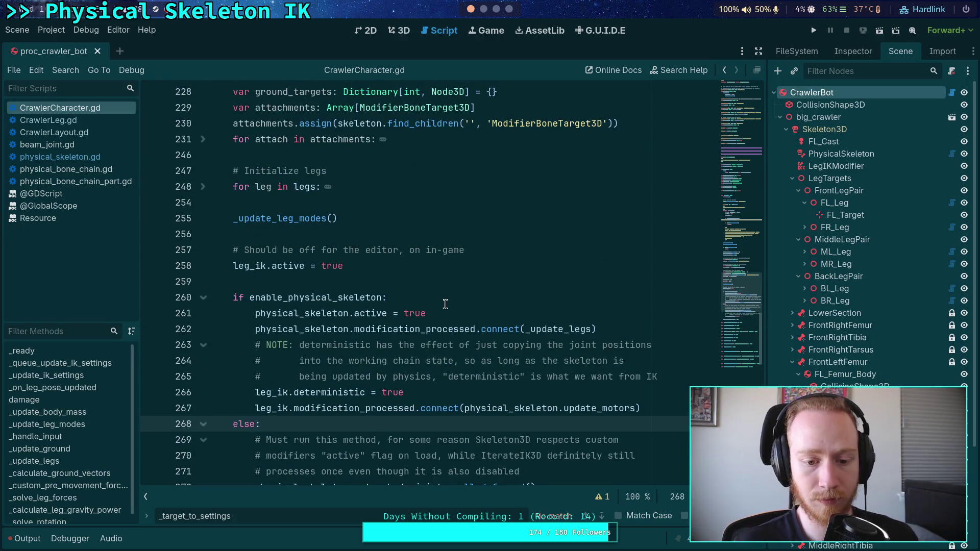
scroll(445, 305, up, 12)
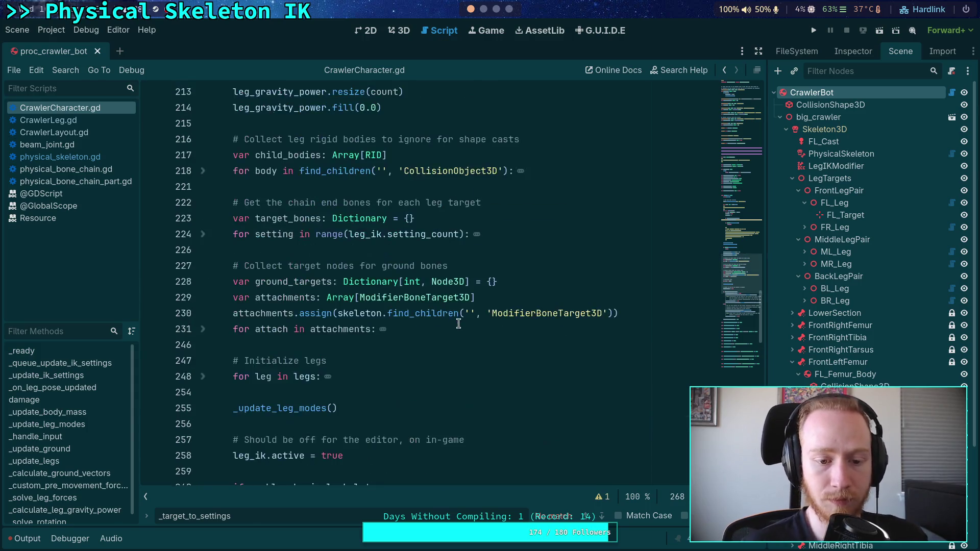
scroll(438, 315, up, 4)
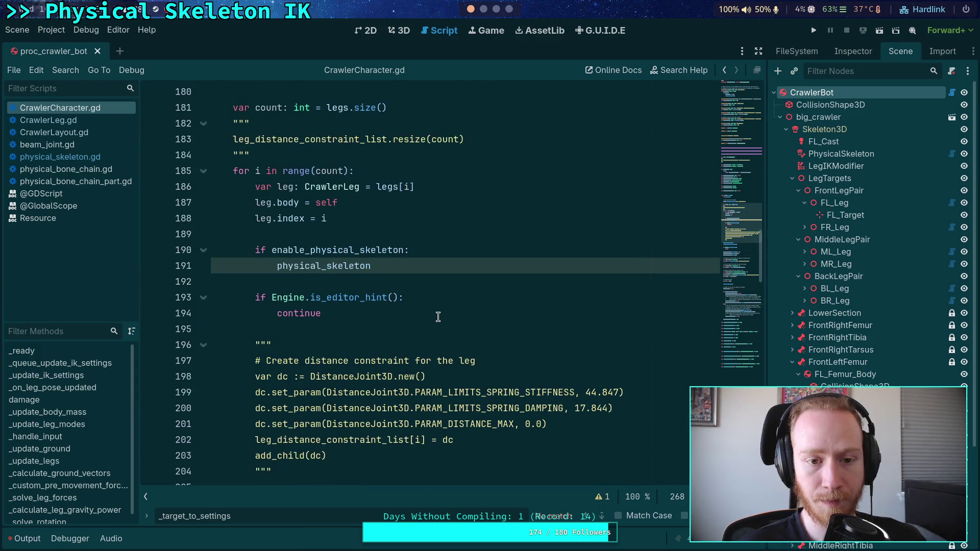
click(458, 265)
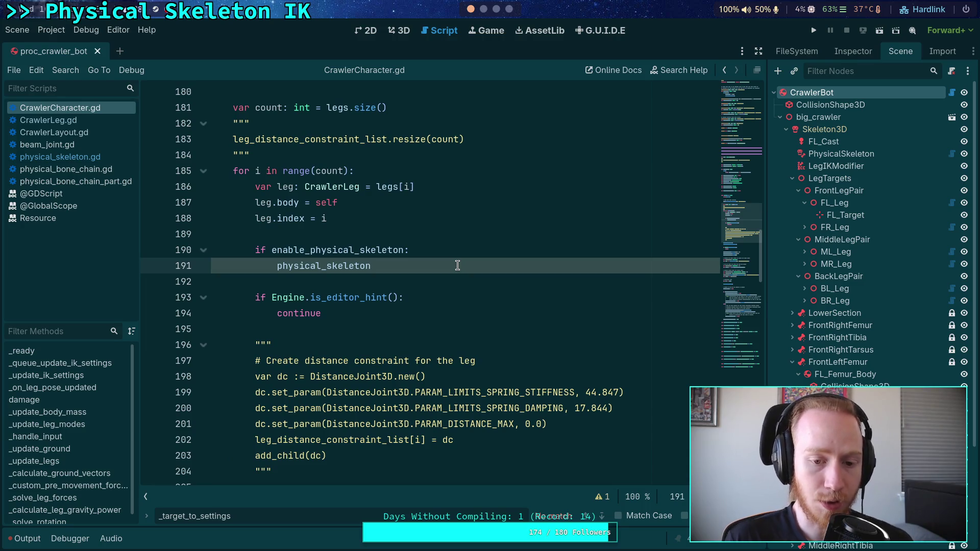
text(.)
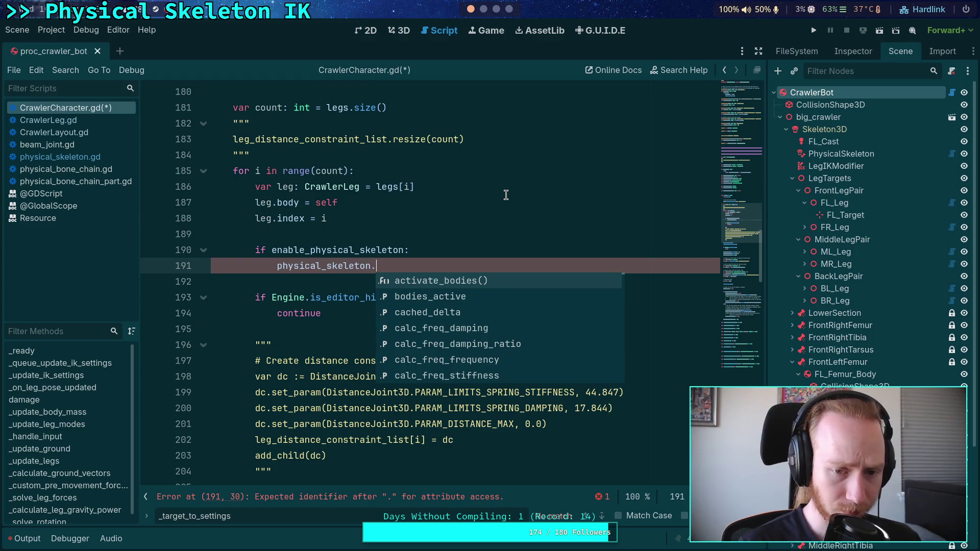
text(initial)
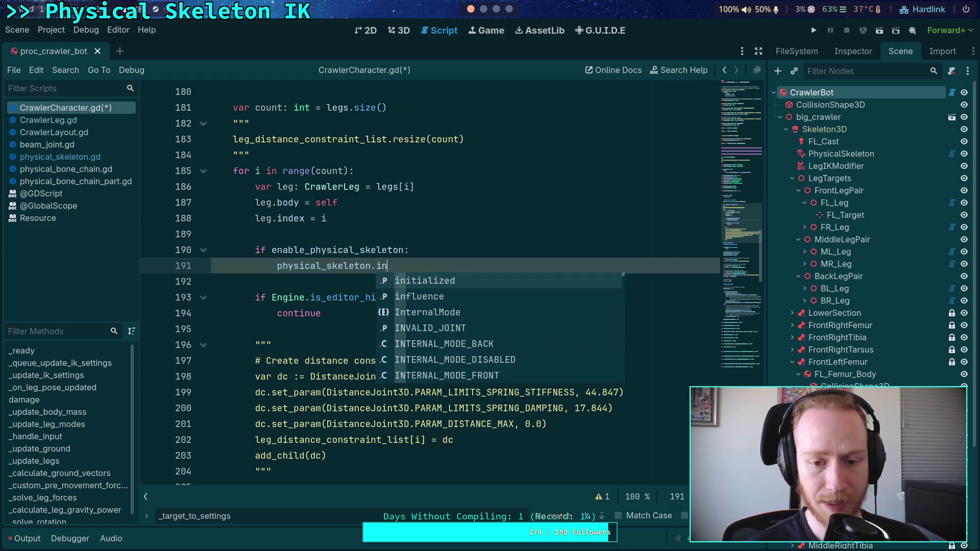
key(BackSpace)
key(BackSpace)
key(BackSpace)
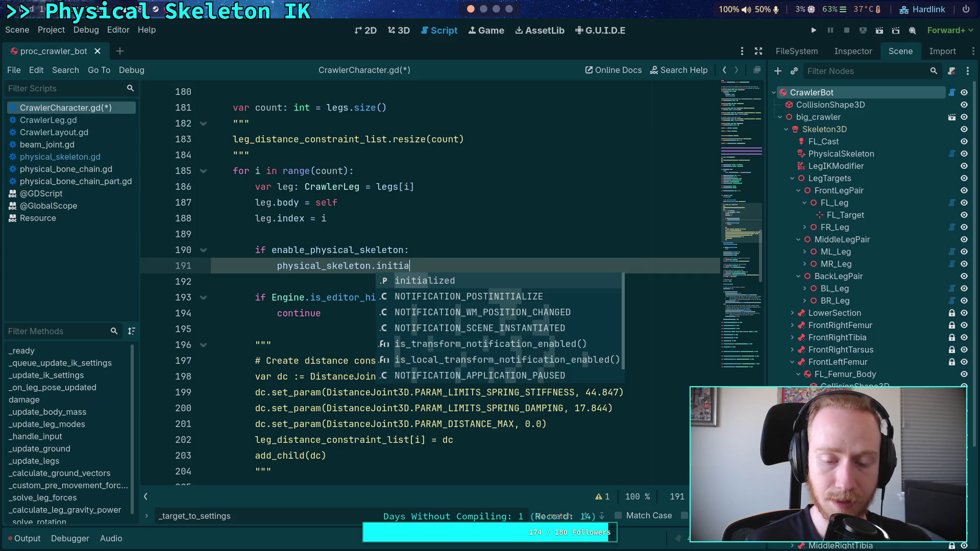
text(_chain()
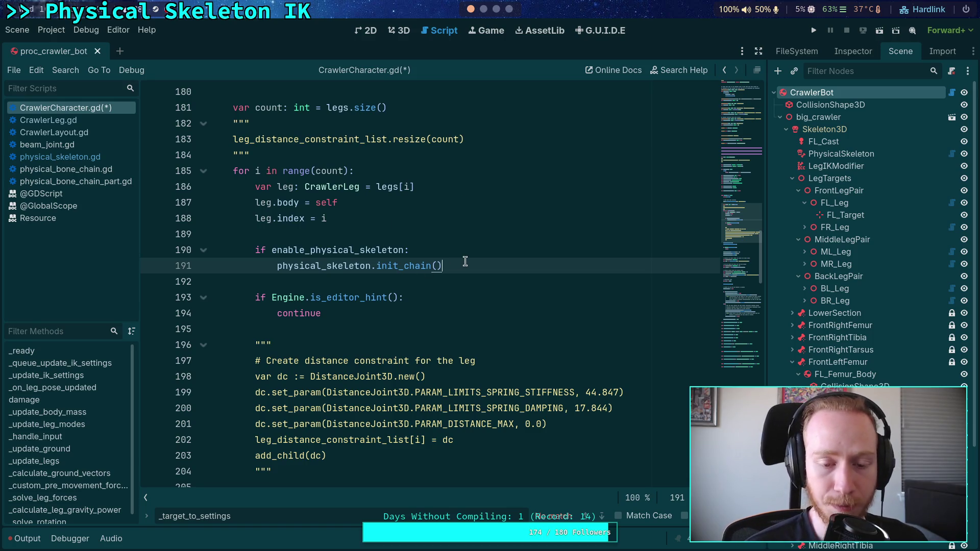
Step: Move the enable_physical_skeleton block below the Engine.is_editor_hint() check
drag(465, 263, 302, 250)
key(alt+Down)
key(alt+Down)
key(alt+Down)
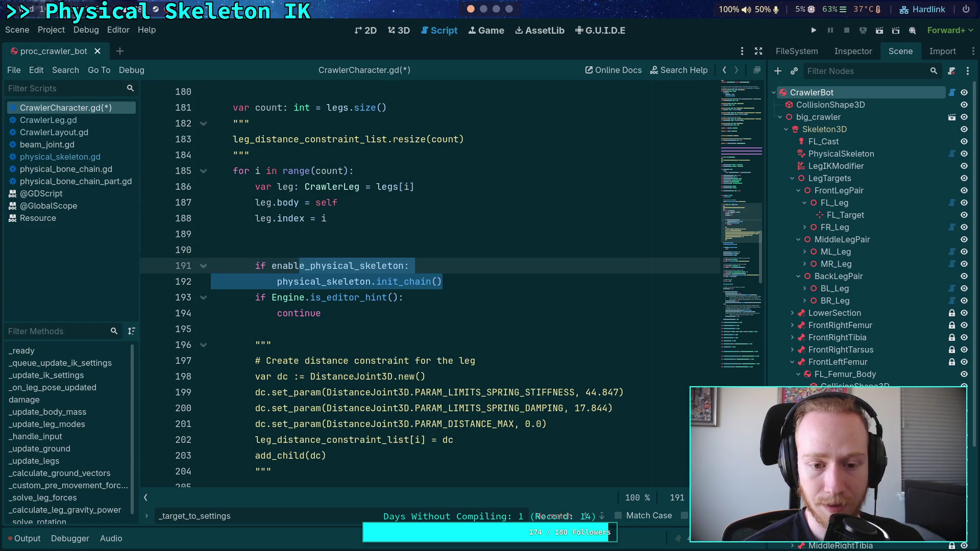
click(302, 250)
key(alt+Down)
key(alt+Down)
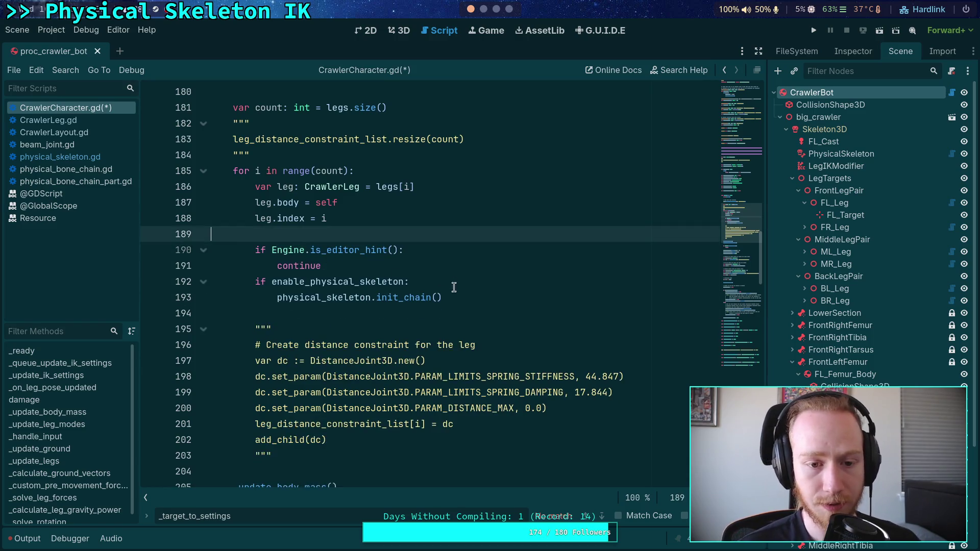
click(506, 327)
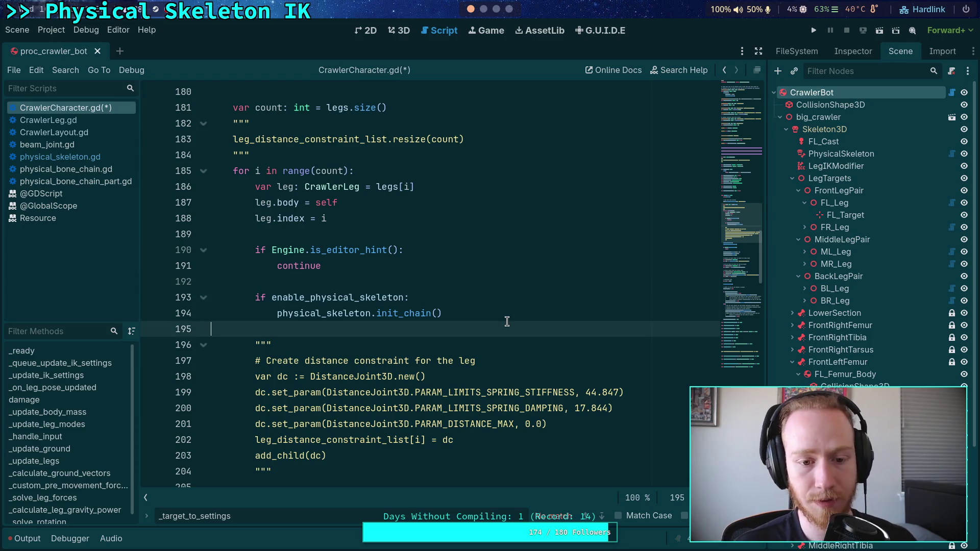
click(518, 313)
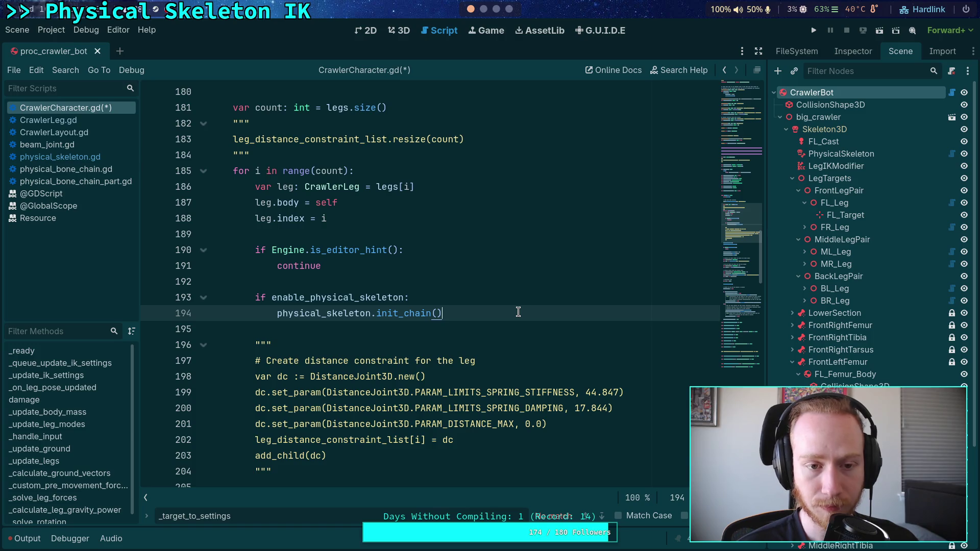
scroll(518, 312, up, 3)
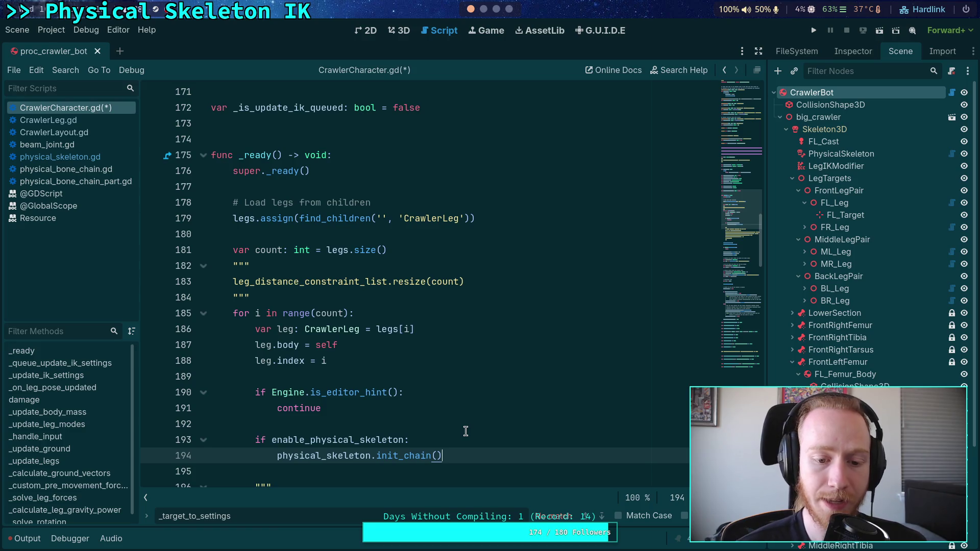
scroll(466, 432, down, 2)
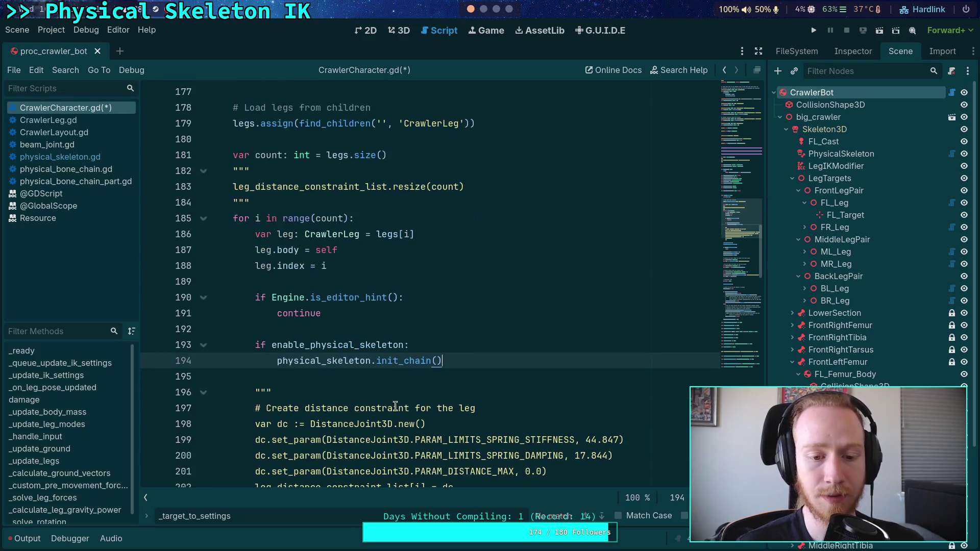